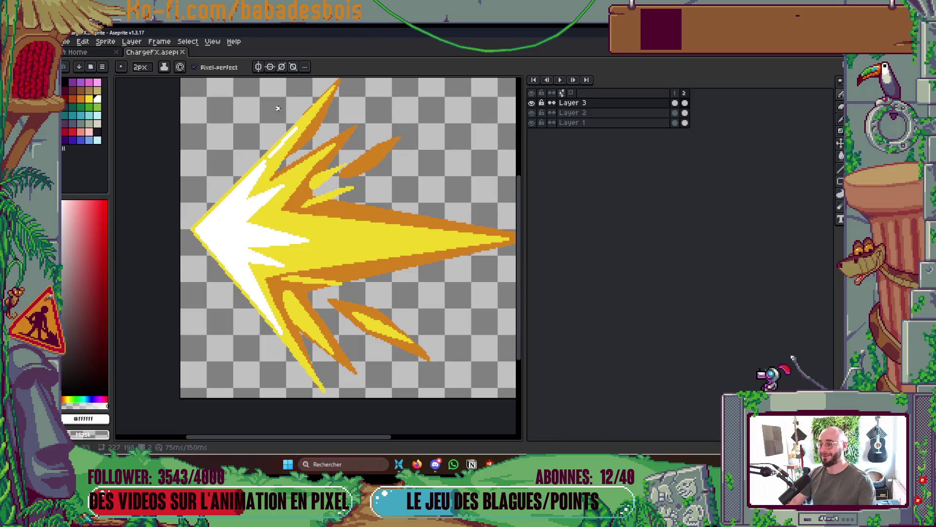
- On Layer 2, try white strokes across the yellow strip and down the lower spike, undoing both
scroll(287, 156, "up", 5)
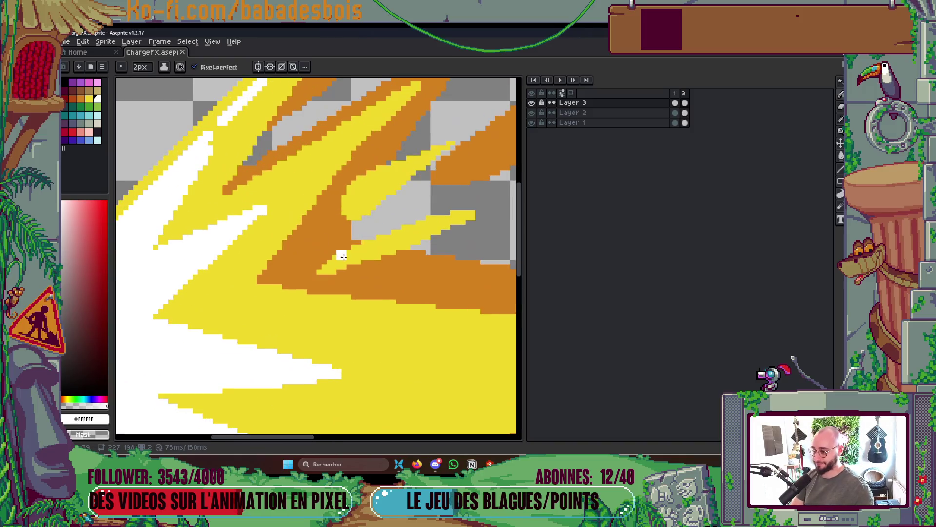
left_click(340, 275, "ctrl")
left_click_drag(314, 274, 417, 255)
key("ctrl+z")
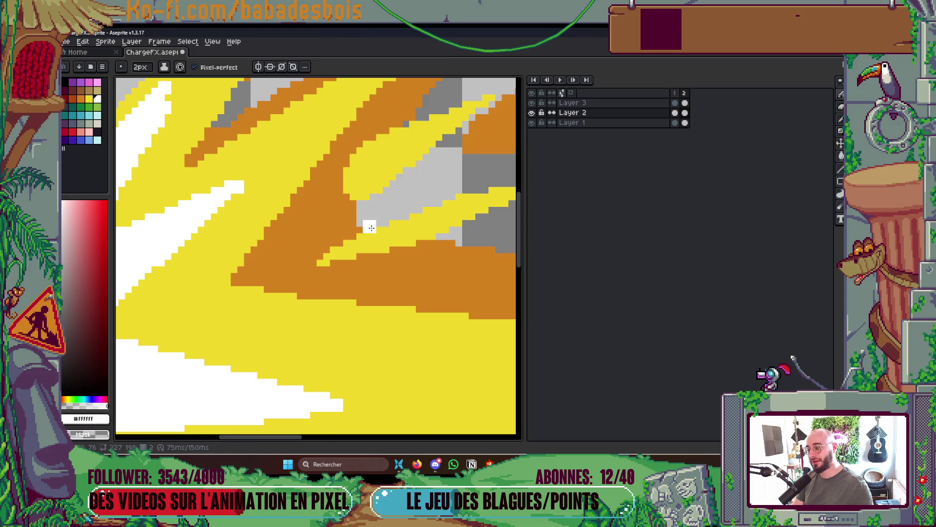
scroll(368, 224, "down", 5)
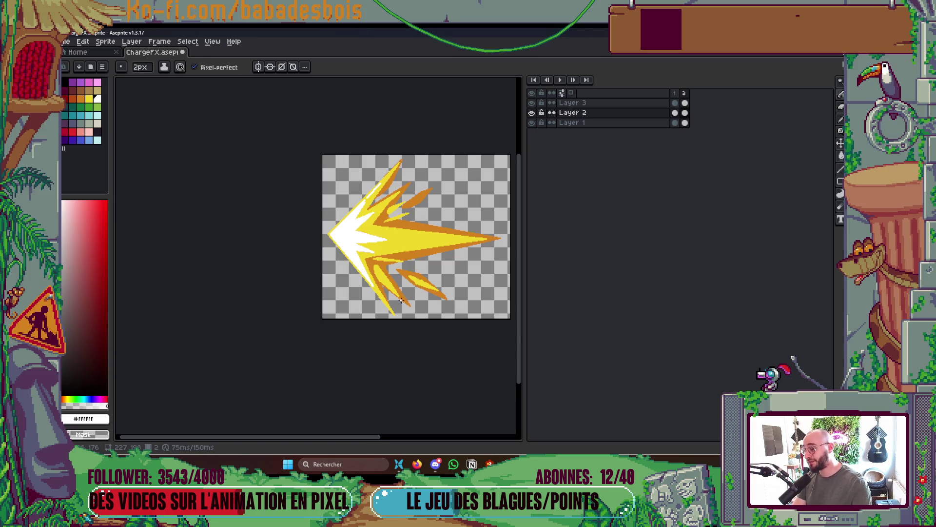
scroll(371, 254, "up", 4)
left_click_drag(302, 212, 338, 276)
key("ctrl+z")
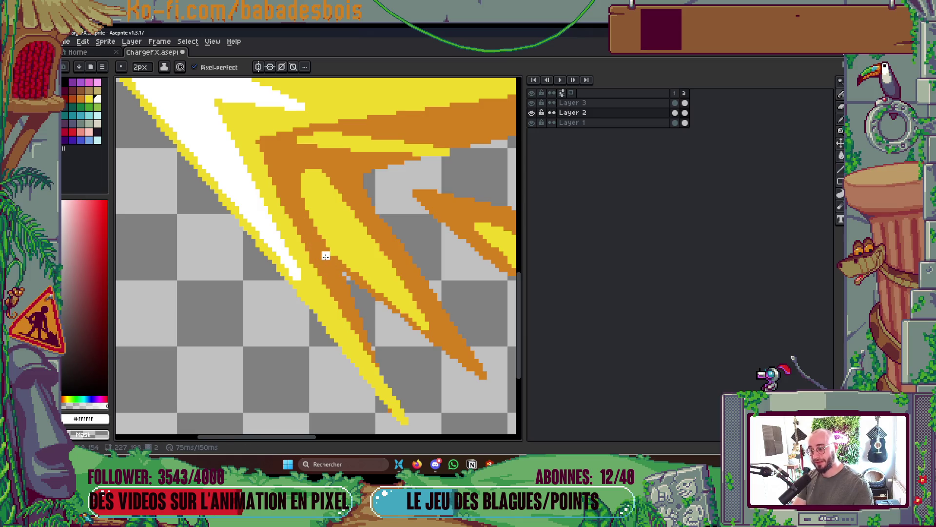
scroll(356, 237, "down", 2)
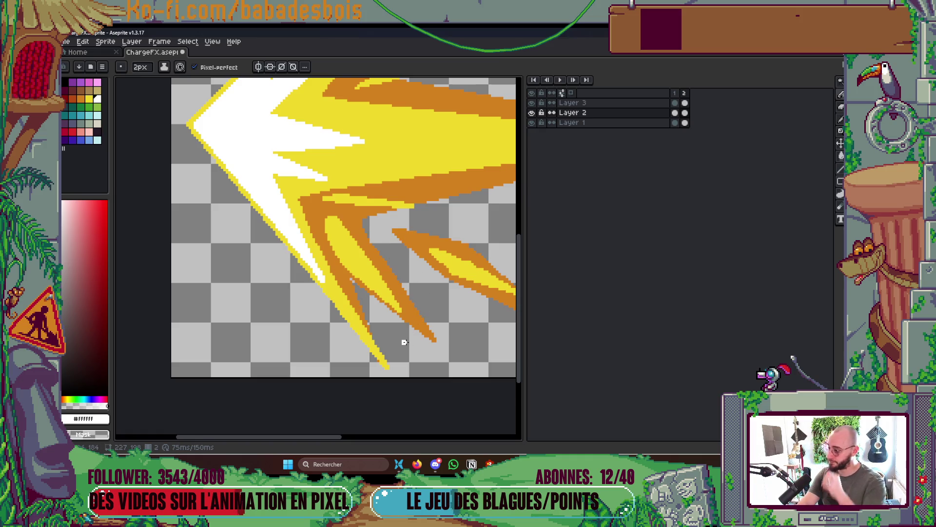
scroll(404, 342, "down", 3)
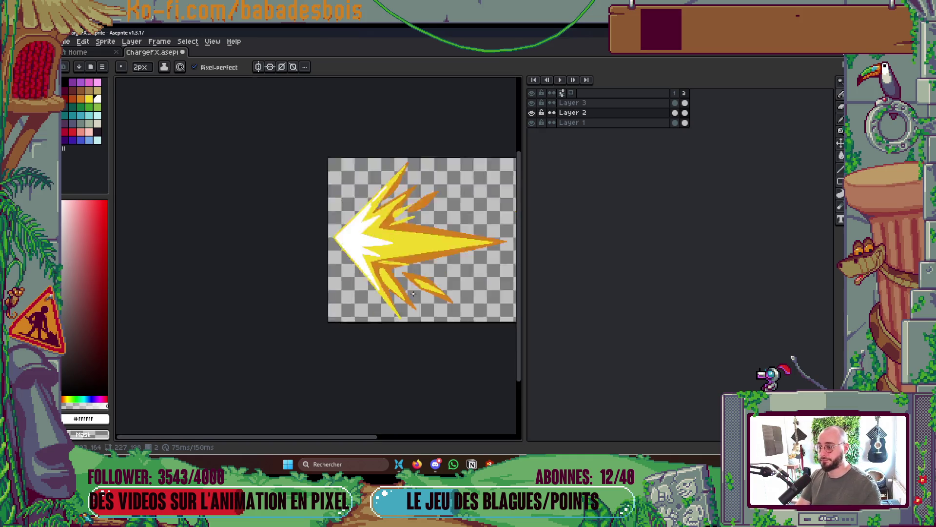
scroll(387, 278, "up", 6)
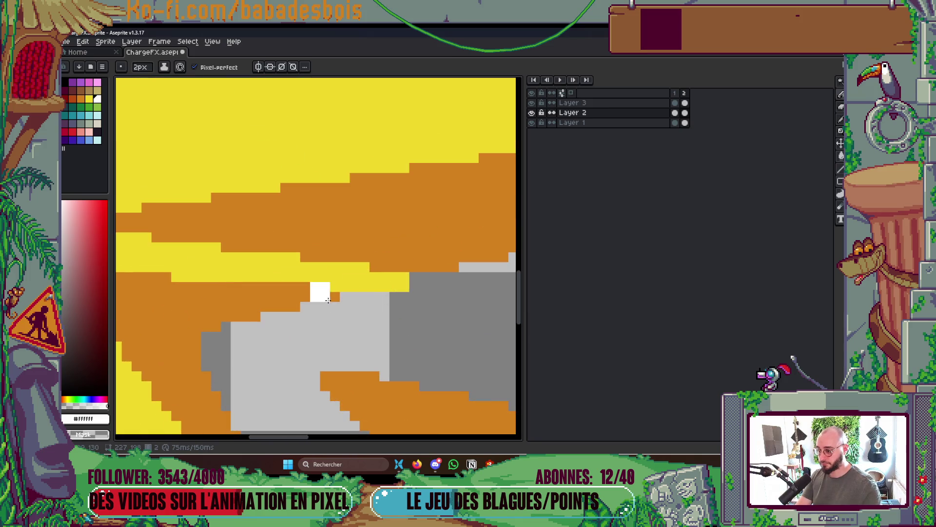
scroll(434, 295, "down", 3)
- Save ChargeFX, preview the animation once, and add a new third frame
key("ctrl+s")
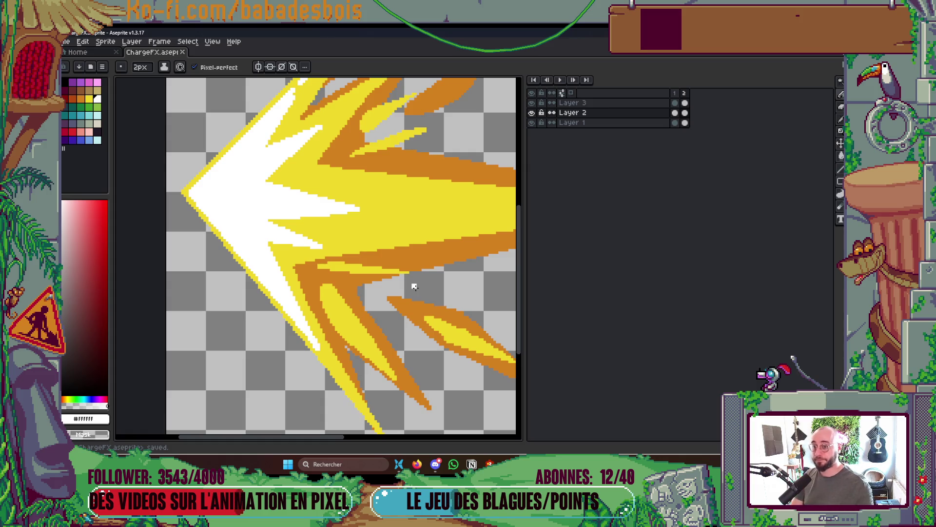
key("Return")
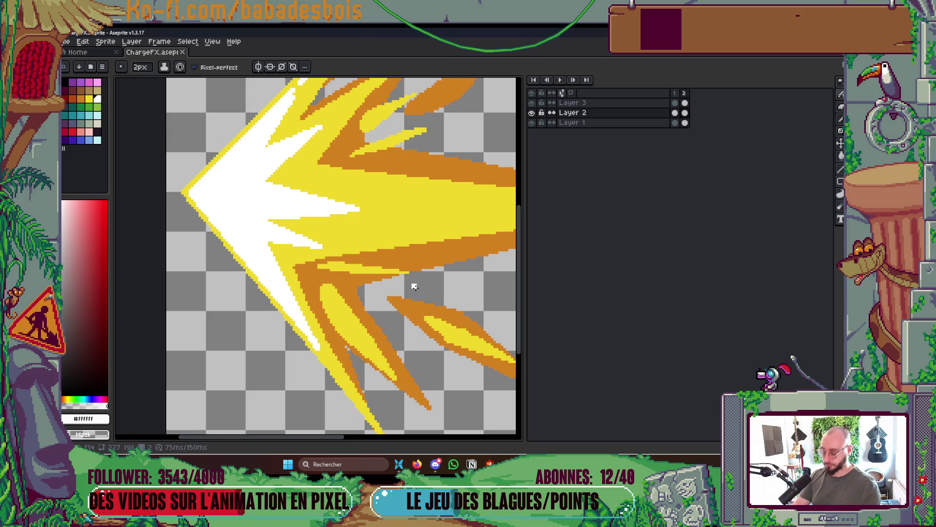
key("Return")
key("alt+n")
left_click(693, 93)
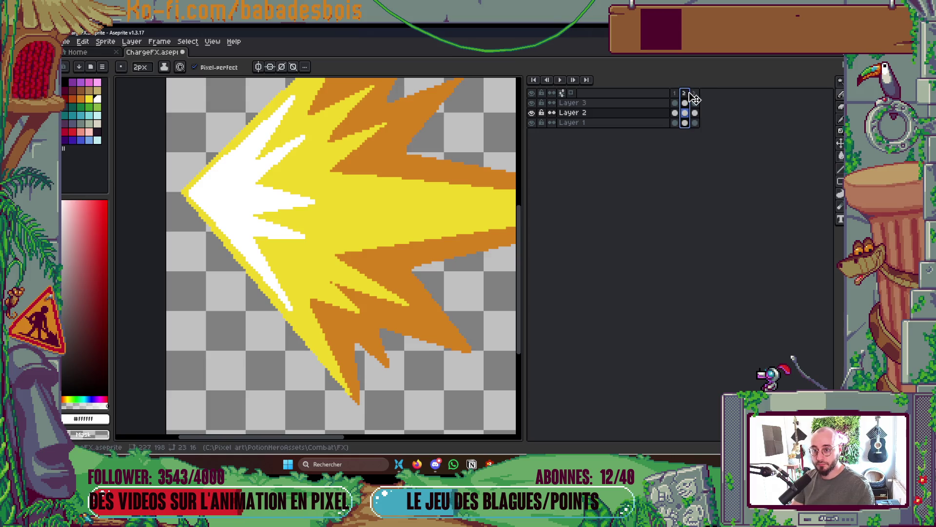
- On frame 3, eyedrop the burst's orange with the Pencil ready and enable onion skinning
mouse_move(402, 184)
left_mouse_down()
mouse_move(340, 256)
mouse_move(341, 281)
mouse_move(348, 188)
left_mouse_up()
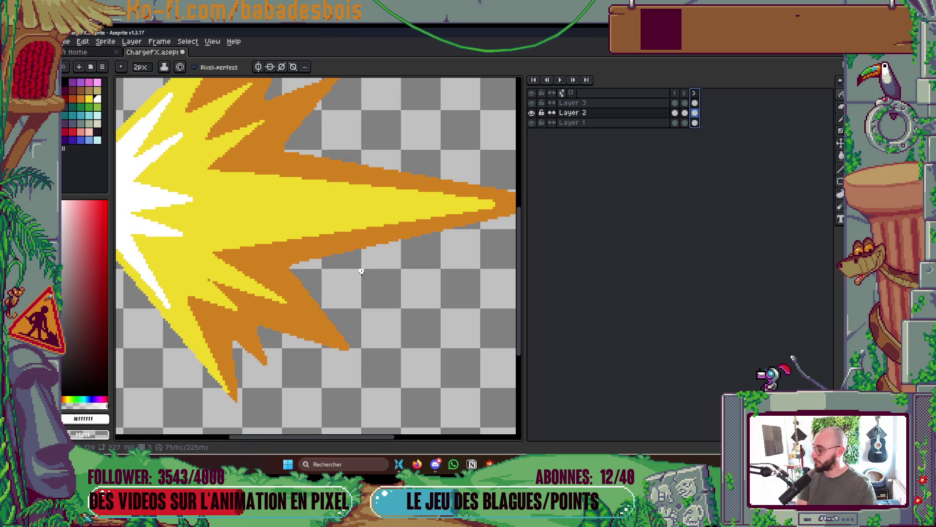
key("Left")
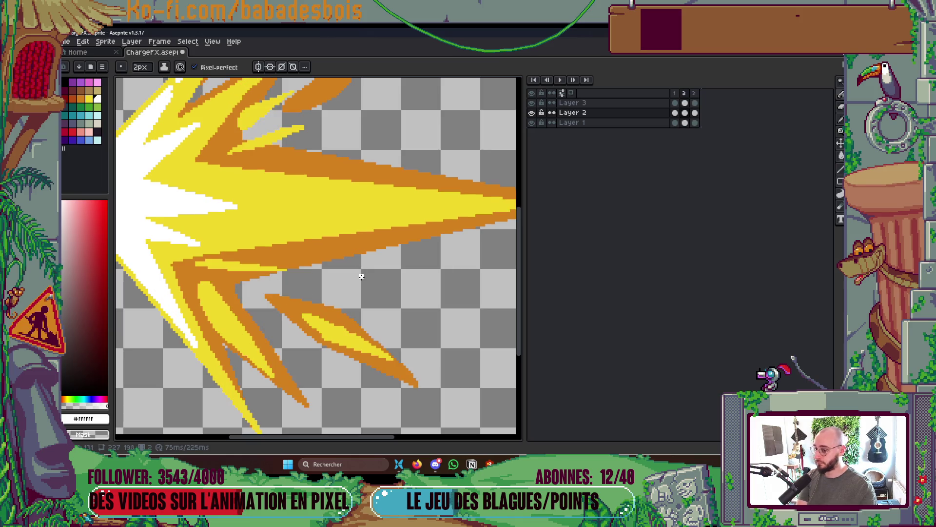
key("Right")
left_click_drag(400, 386, 397, 198)
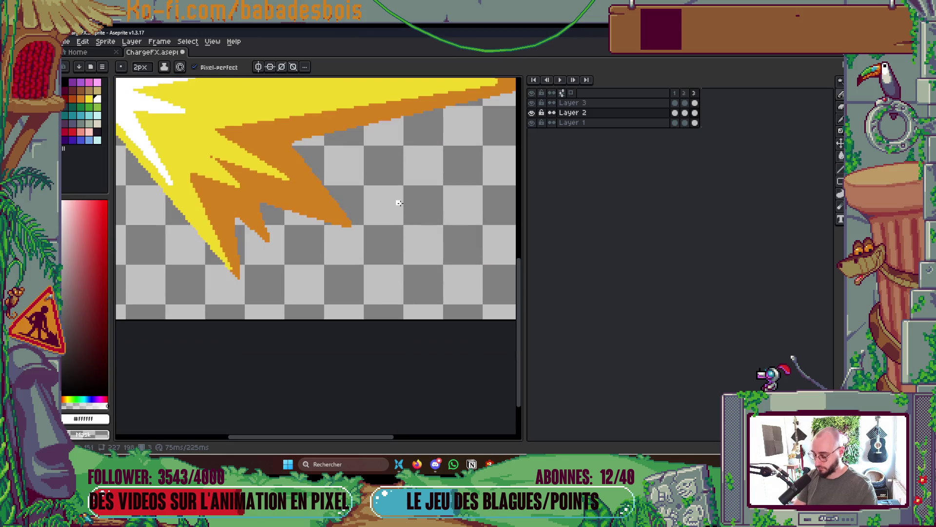
key("i")
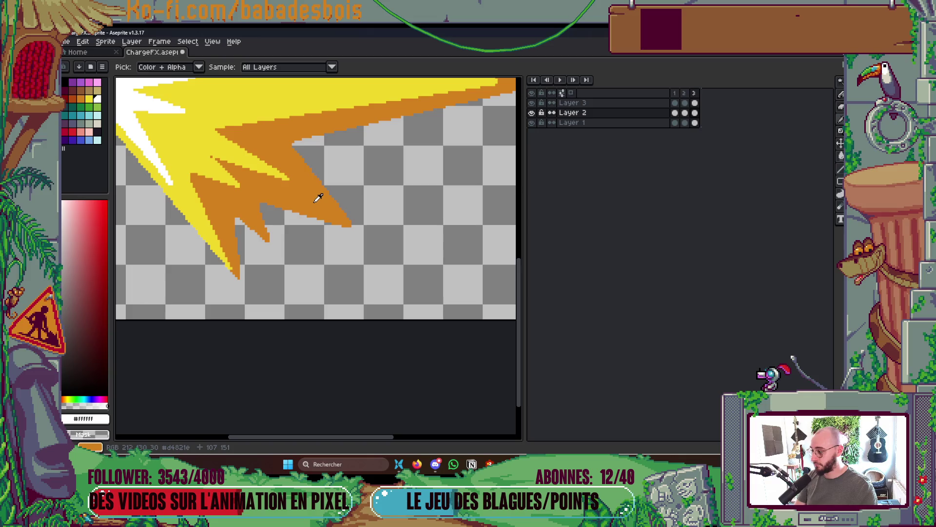
left_click(318, 197)
key("b")
left_click(571, 93)
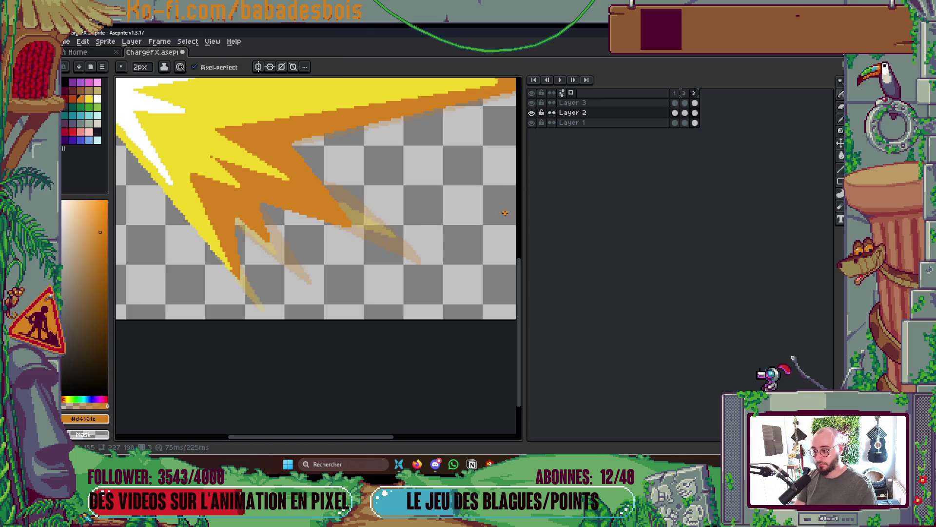
- Draw four thin orange streaks extending the burst's spikes on frame 3
mouse_move(467, 282)
left_mouse_down()
mouse_move(371, 243)
mouse_move(375, 234)
left_mouse_up()
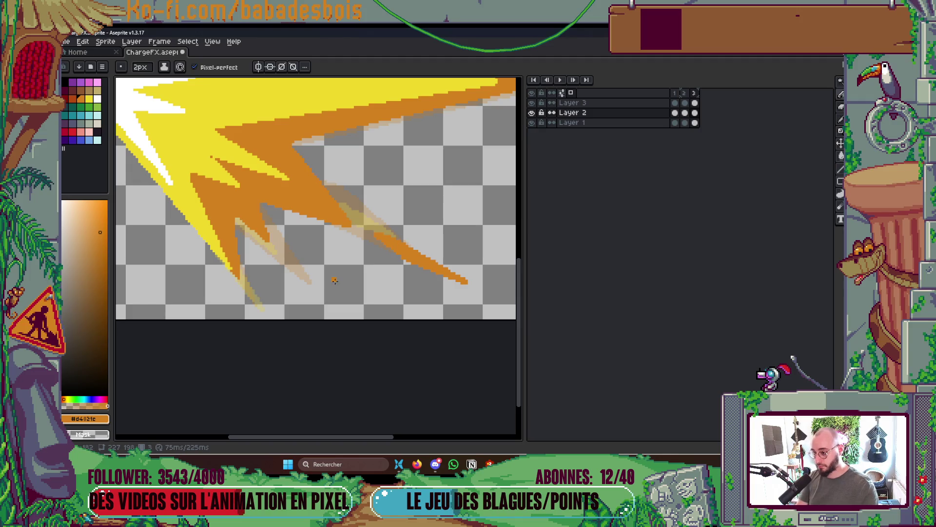
left_click_drag(328, 302, 302, 277)
left_click_drag(247, 295, 263, 315)
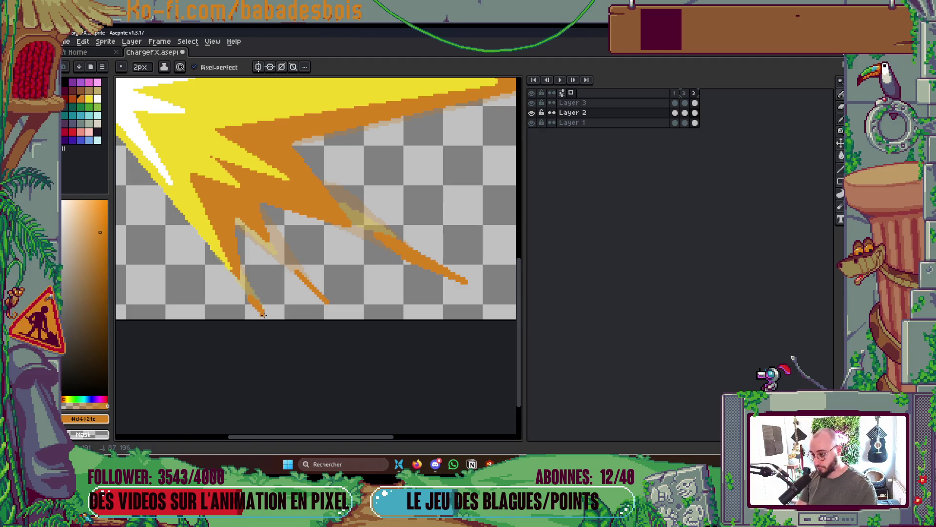
scroll(263, 315, "down", 3)
scroll(286, 191, "up", 4)
mouse_move(252, 129)
left_mouse_down()
mouse_move(285, 112)
mouse_move(243, 136)
left_mouse_up()
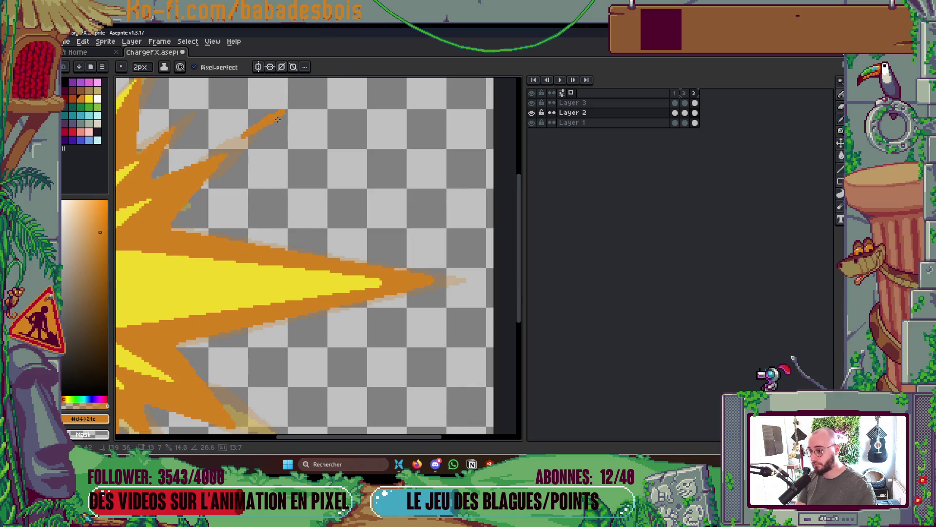
scroll(338, 159, "down", 3)
scroll(338, 159, "up", 2)
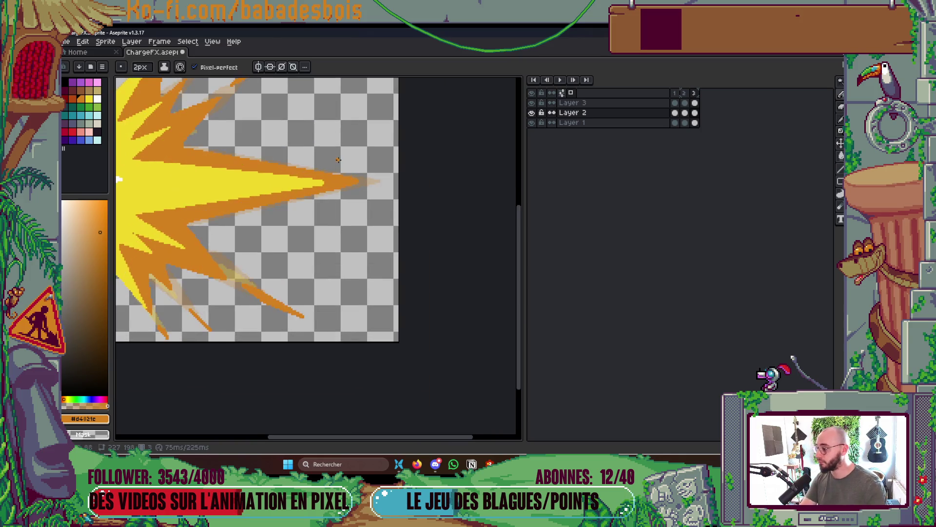
scroll(414, 156, "down", 2)
scroll(393, 159, "up", 2)
scroll(393, 159, "up", 1)
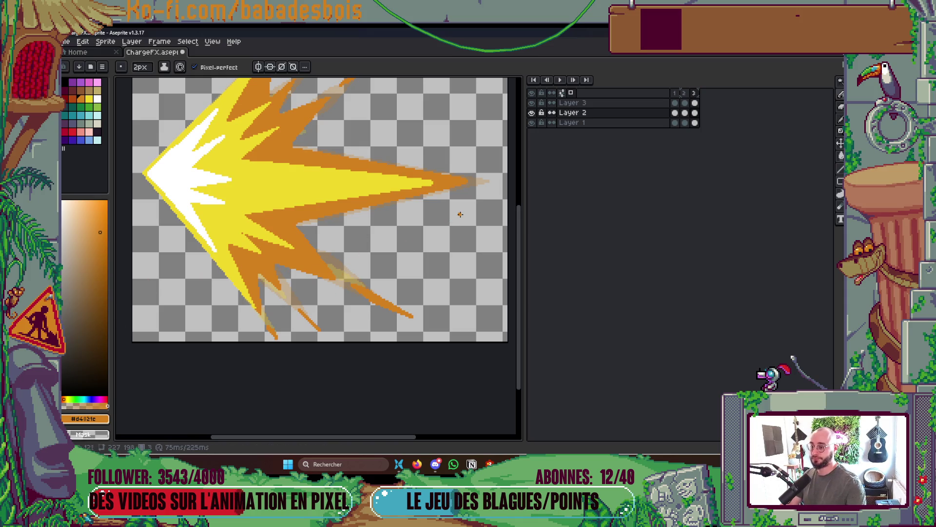
key("Return")
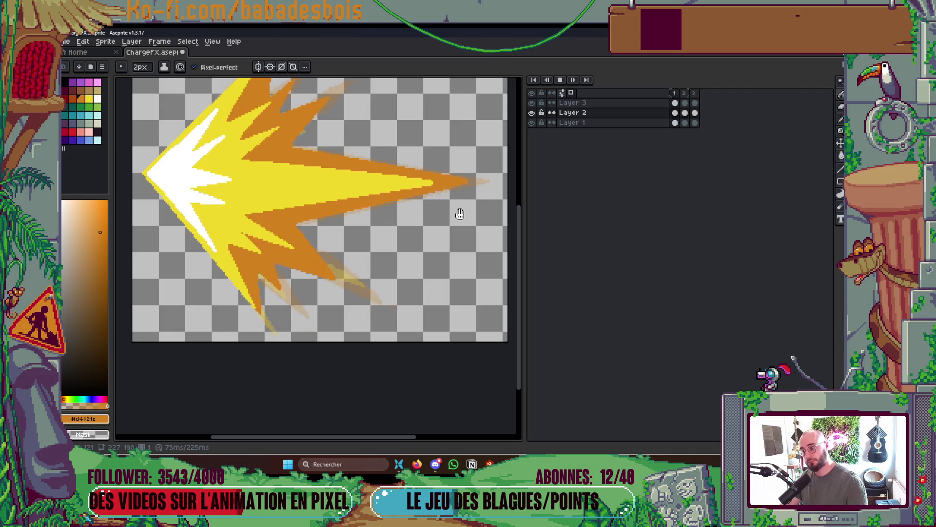
key("Return")
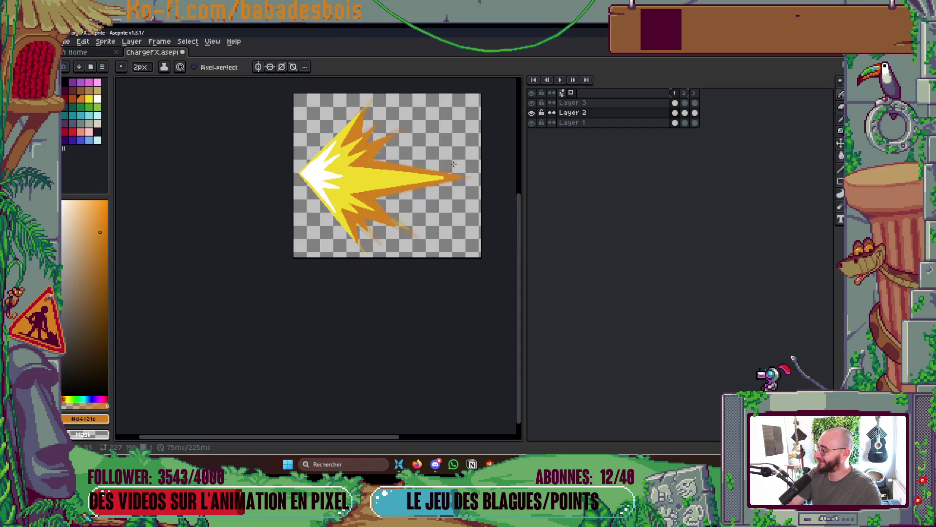
scroll(455, 168, "down", 1)
scroll(458, 146, "up", 1)
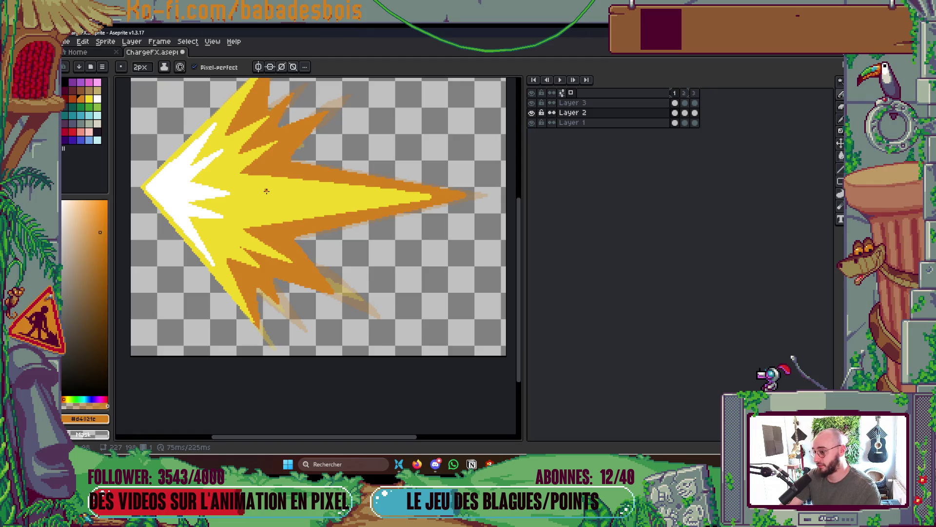
scroll(252, 244, "up", 3)
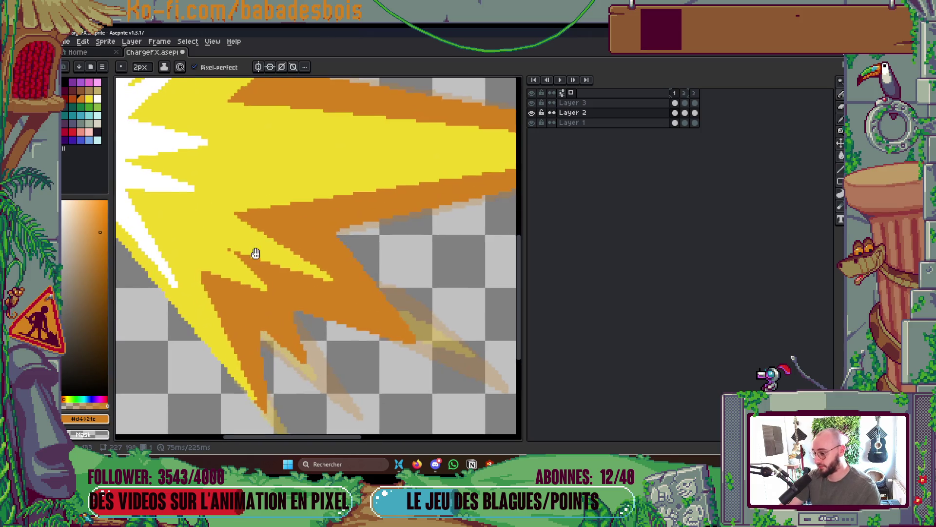
- Pick the burst's yellow and touch up the spike corner and tip with a 1-pixel brush
left_click(246, 236, "alt")
scroll(228, 242, "down", 4)
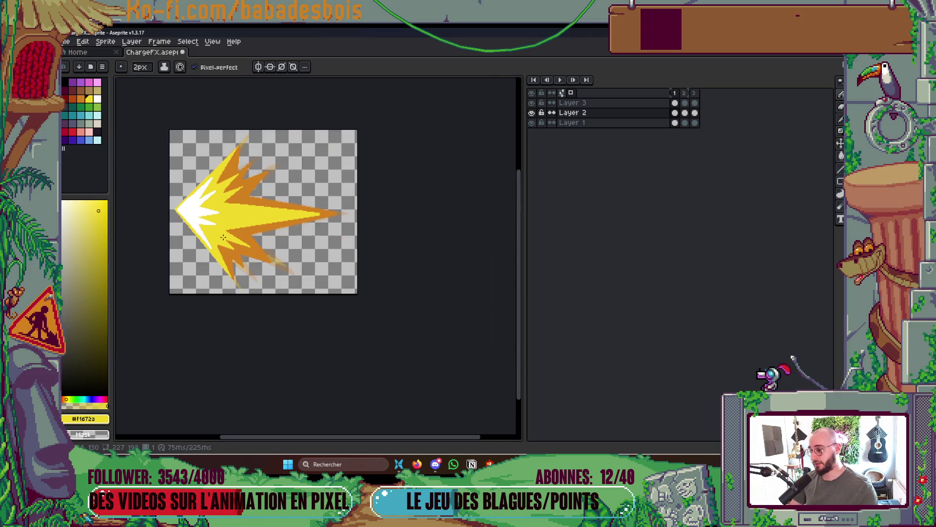
scroll(217, 236, "up", 4)
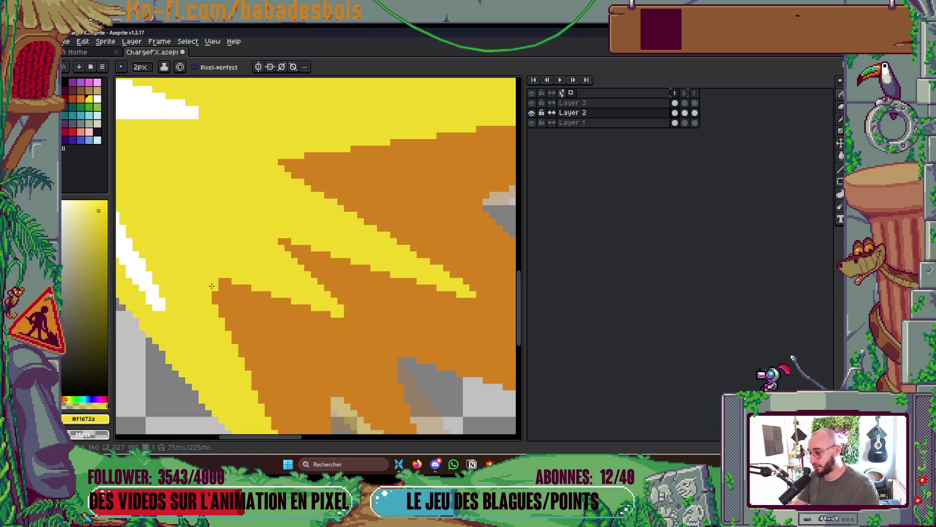
right_click(204, 274)
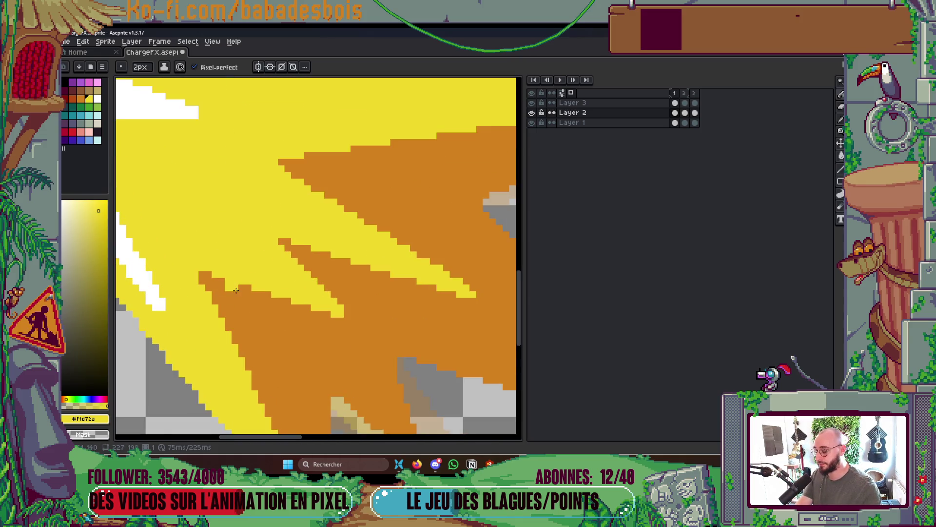
left_click(208, 288)
scroll(244, 297, "down", 4)
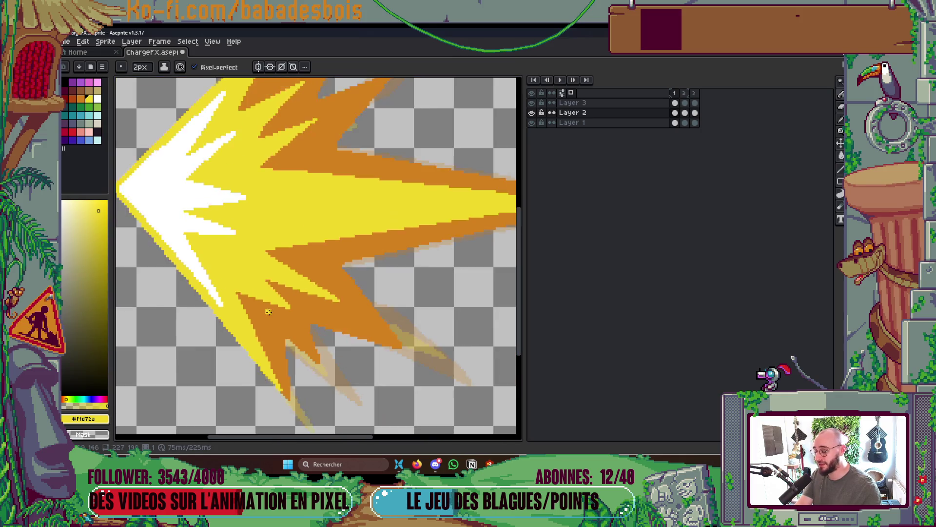
key("minus")
scroll(268, 302, "up", 4)
left_click(269, 303)
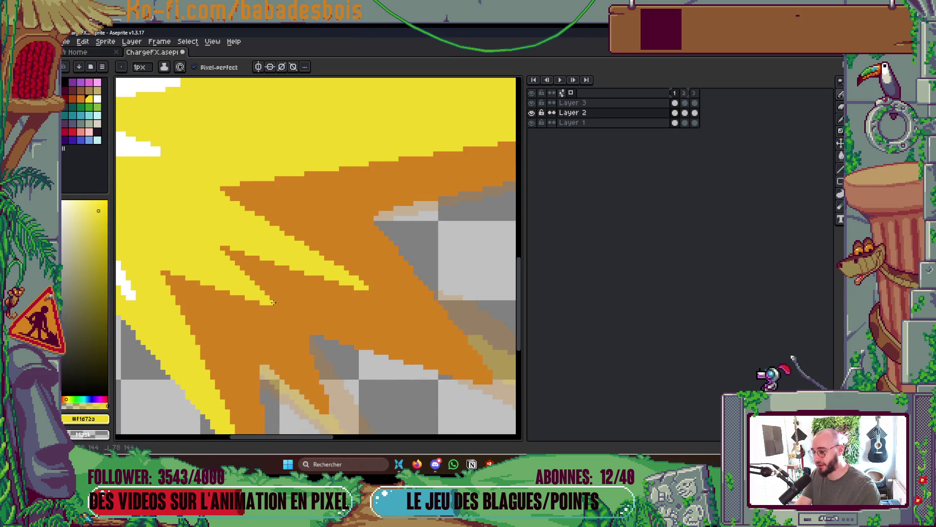
- Extend the yellow core into the burst's right tip and save ChargeFX
scroll(369, 284, "down", 4)
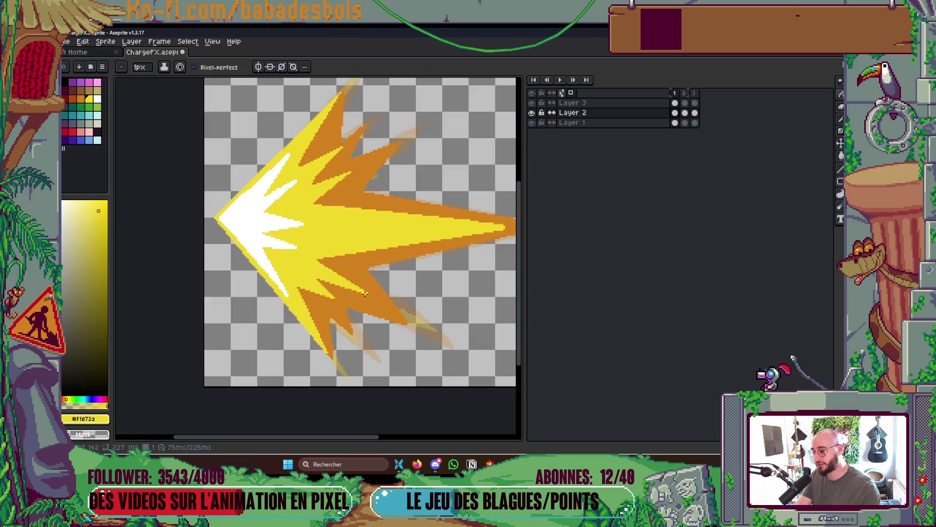
scroll(345, 339, "up", 4)
scroll(344, 340, "down", 4)
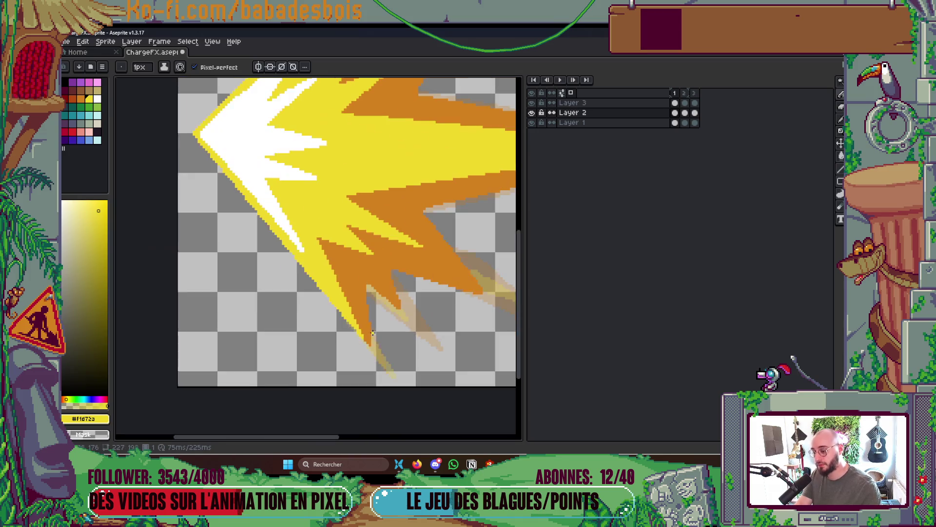
scroll(372, 257, "up", 3)
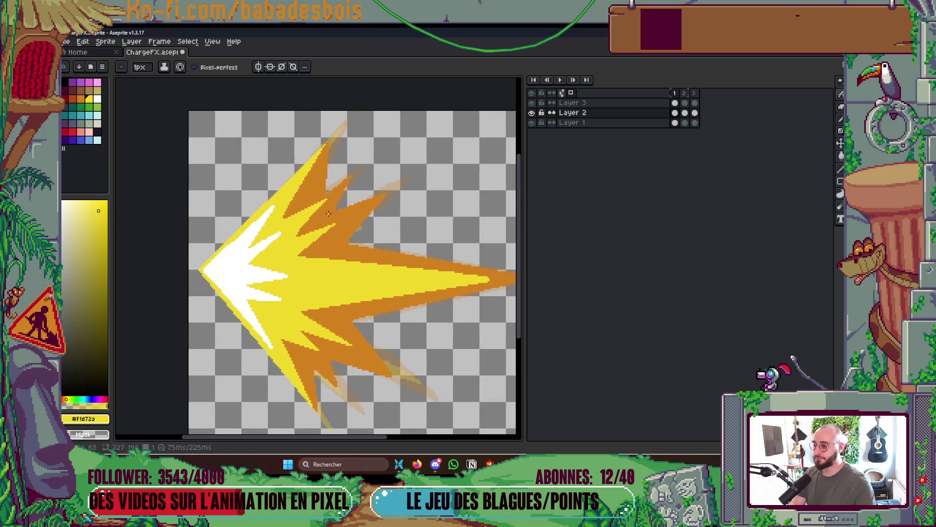
scroll(347, 179, "down", 3)
scroll(441, 236, "up", 5)
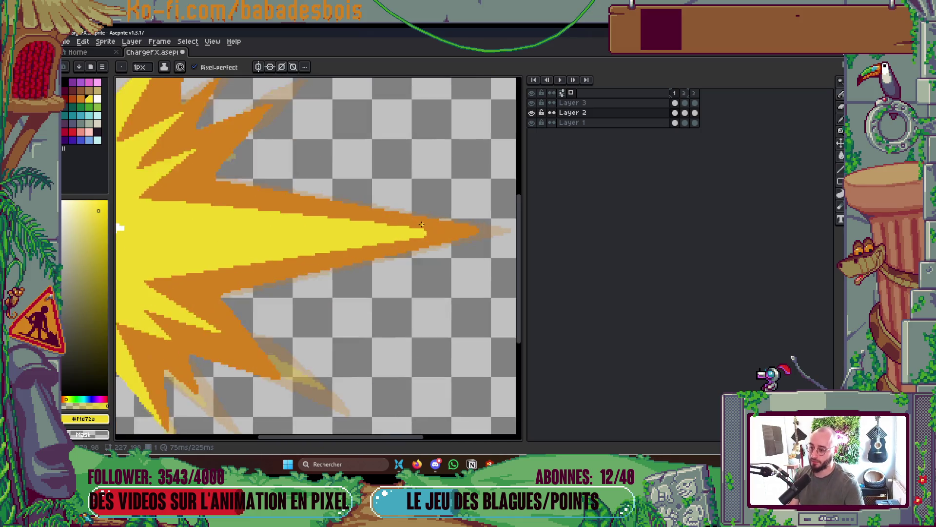
mouse_move(469, 240)
left_mouse_down()
mouse_move(424, 240)
mouse_move(440, 251)
left_mouse_up()
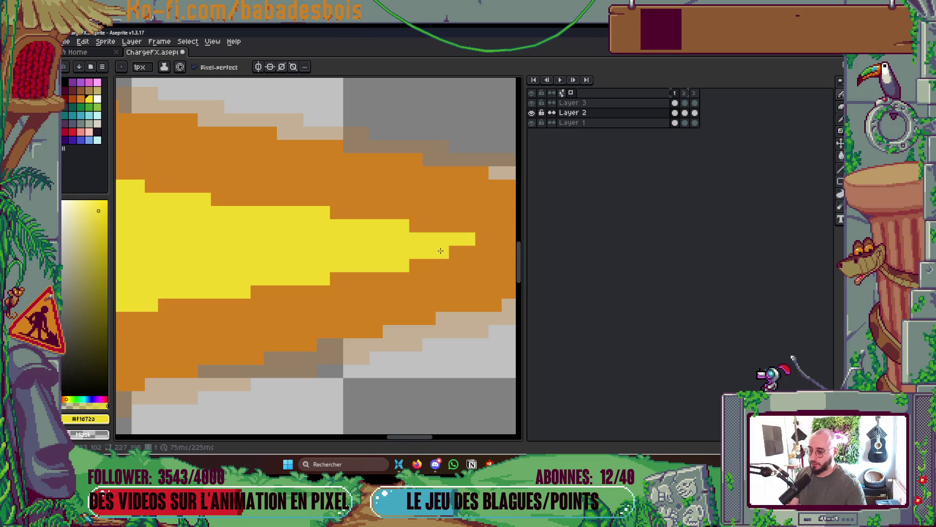
key("ctrl+s")
scroll(468, 239, "down", 5)
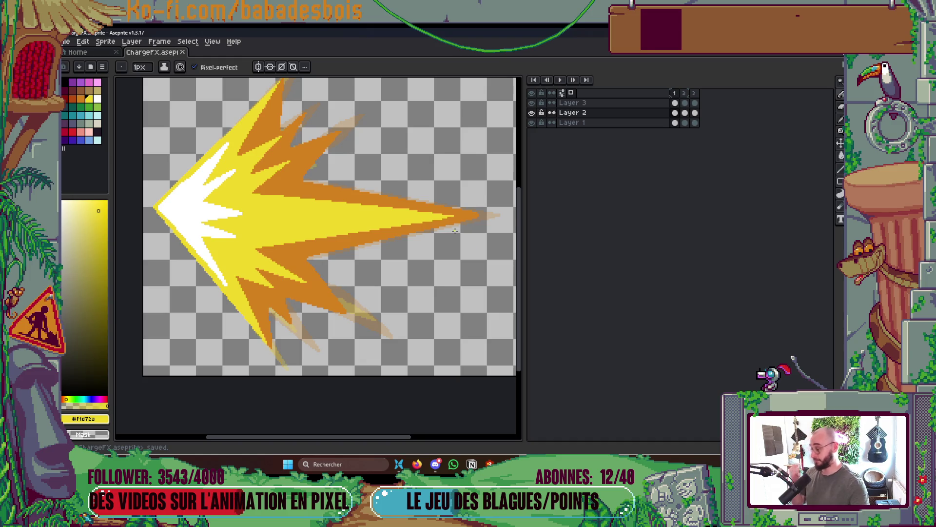
scroll(454, 230, "down", 2)
scroll(420, 239, "up", 2)
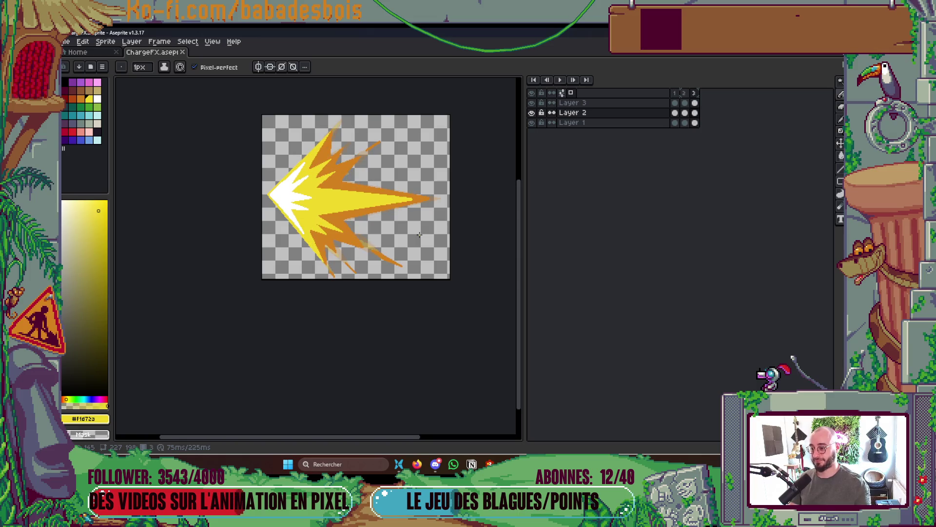
- Preview the burst, insert a new frame after frame 2, then loop the four-frame animation
key("Return")
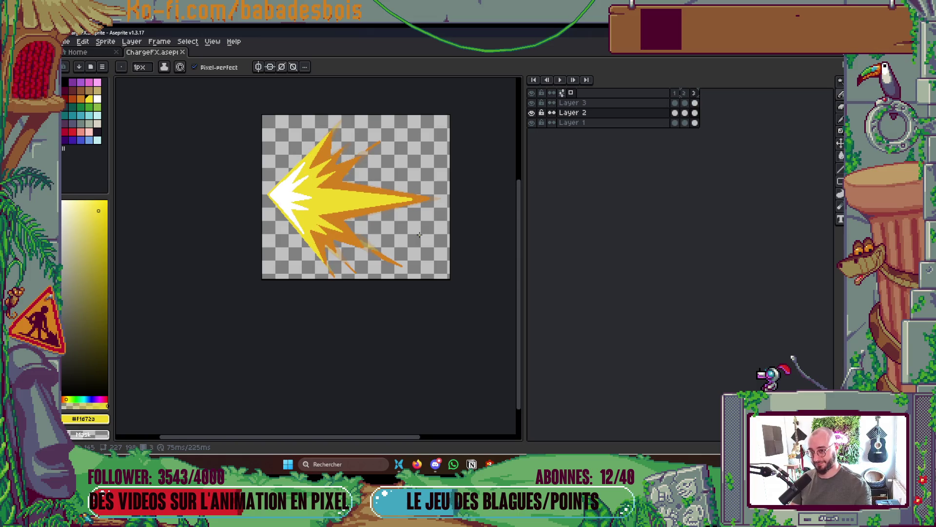
key("Return")
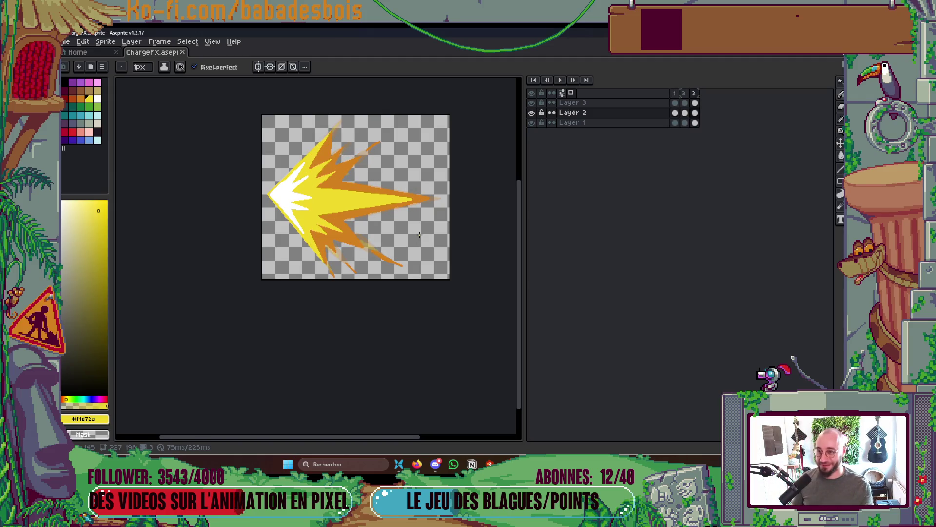
key("Left")
key("alt+n")
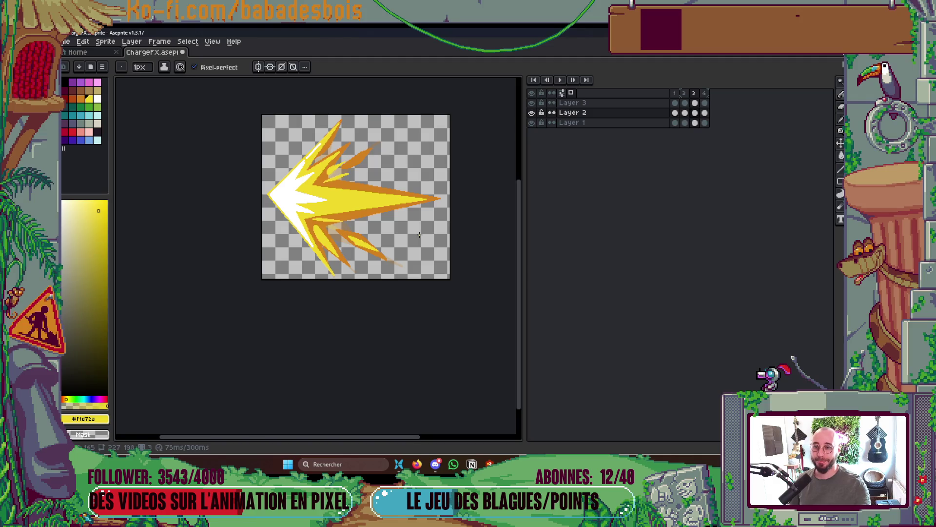
left_click(704, 93)
key("Return")
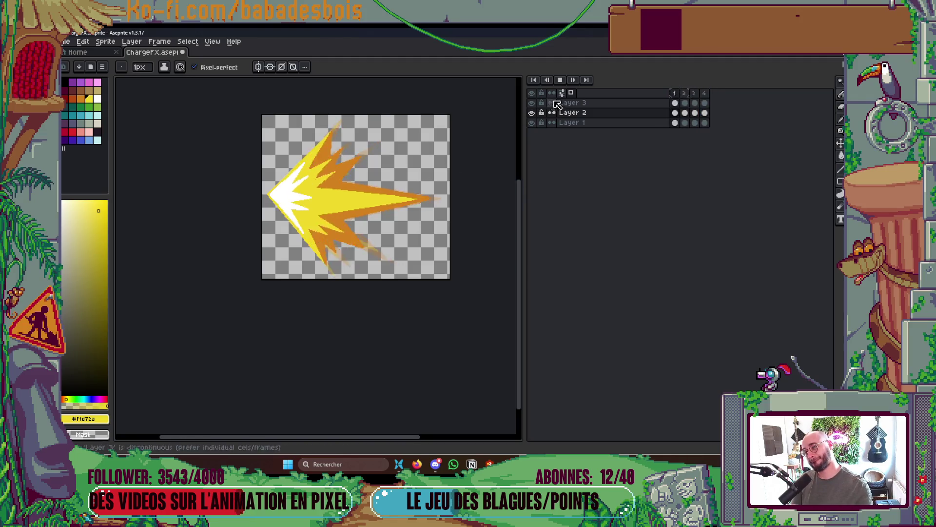
scroll(471, 210, "down", 5)
scroll(471, 210, "up", 2)
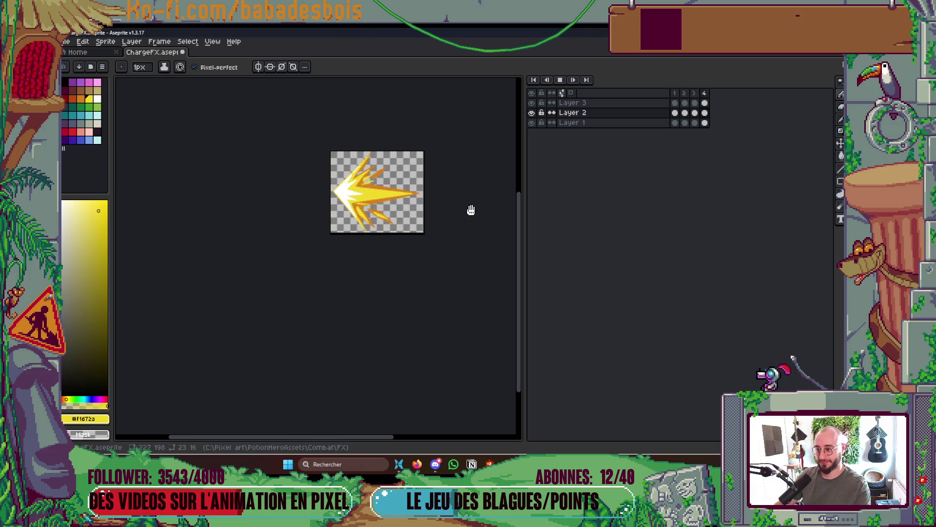
- Stop playback, briefly check the browser, then recentre the burst and step to frames 1 and 2
key("Return")
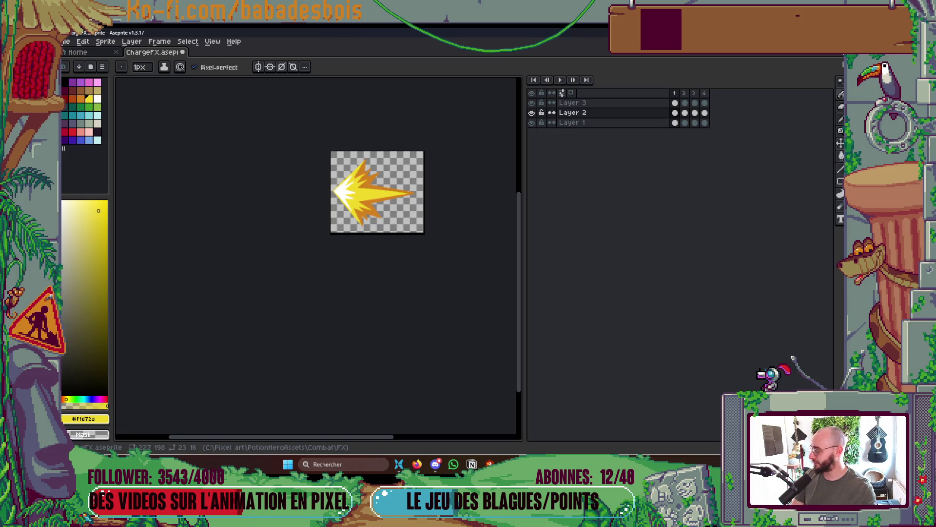
left_click(417, 464)
key("alt+Tab")
mouse_move(226, 388)
left_mouse_down()
mouse_move(299, 385)
mouse_move(309, 351)
mouse_move(370, 312)
mouse_move(497, 349)
mouse_move(399, 343)
mouse_move(330, 316)
left_mouse_up()
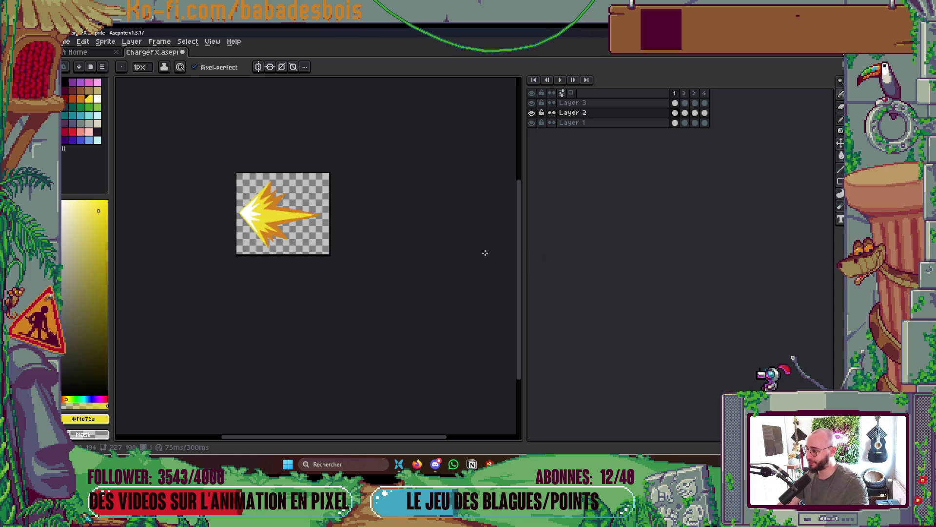
key("Return")
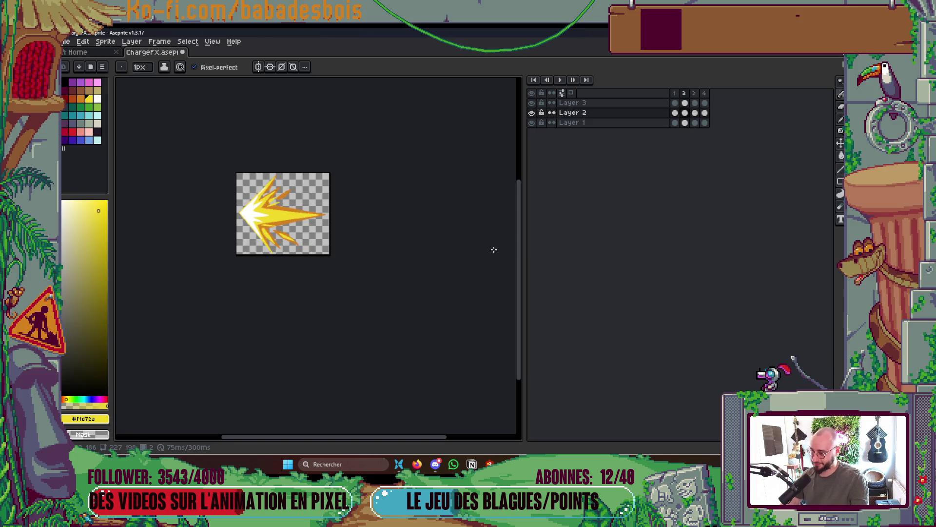
key("Right")
key("Right")
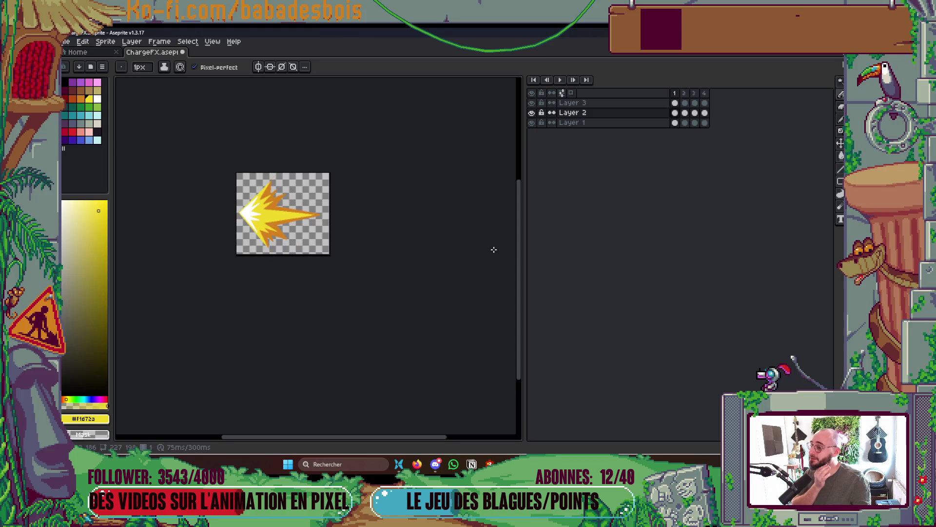
key("Right")
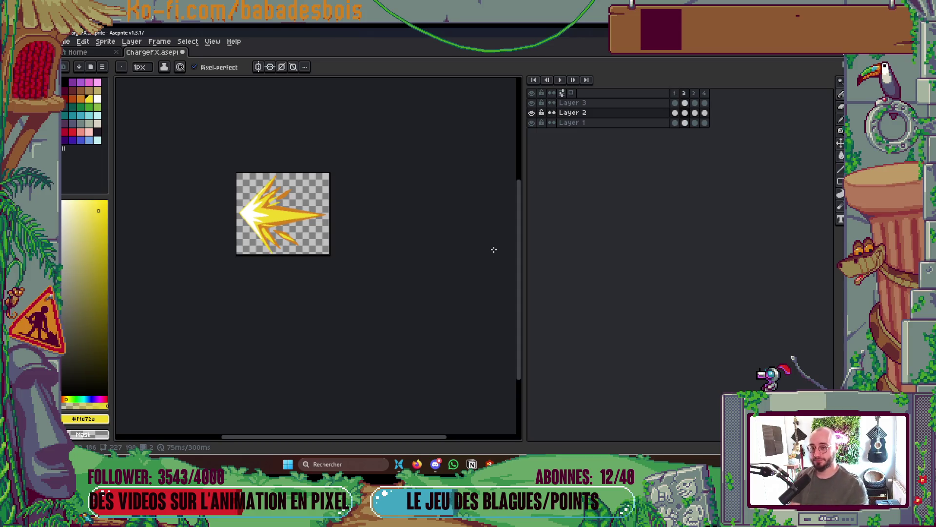
- Zoom in on frame 3 and set the pencil brush size to 2 px
scroll(294, 217, "up", 2)
key("Right")
key("Left")
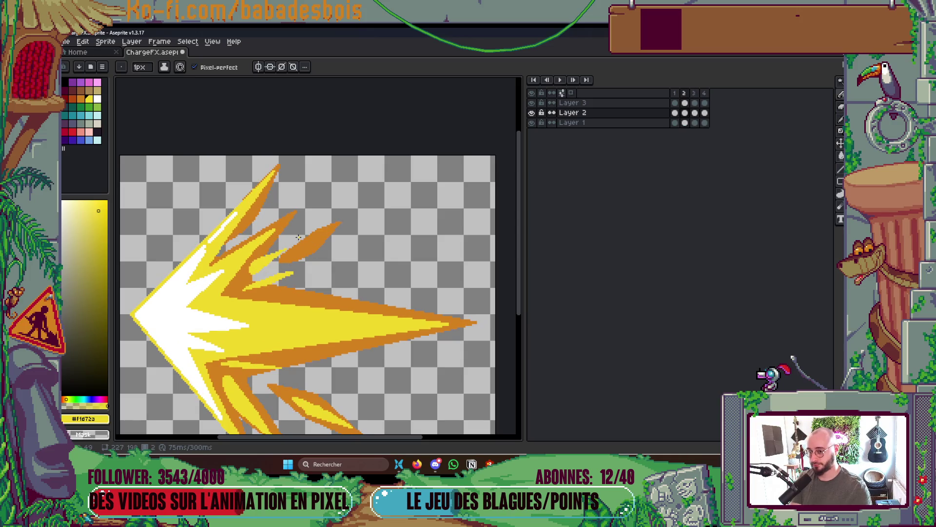
key("Right")
scroll(277, 257, "up", 1)
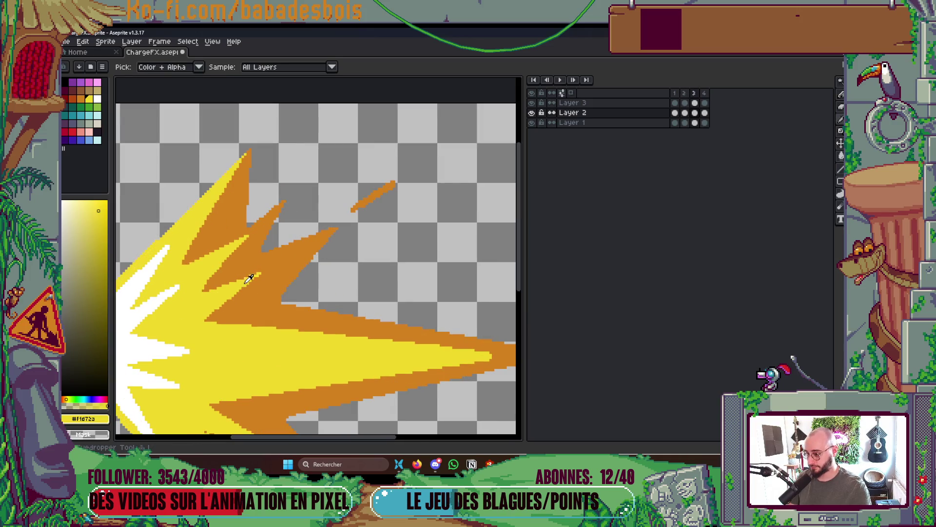
key("plus")
key("plus")
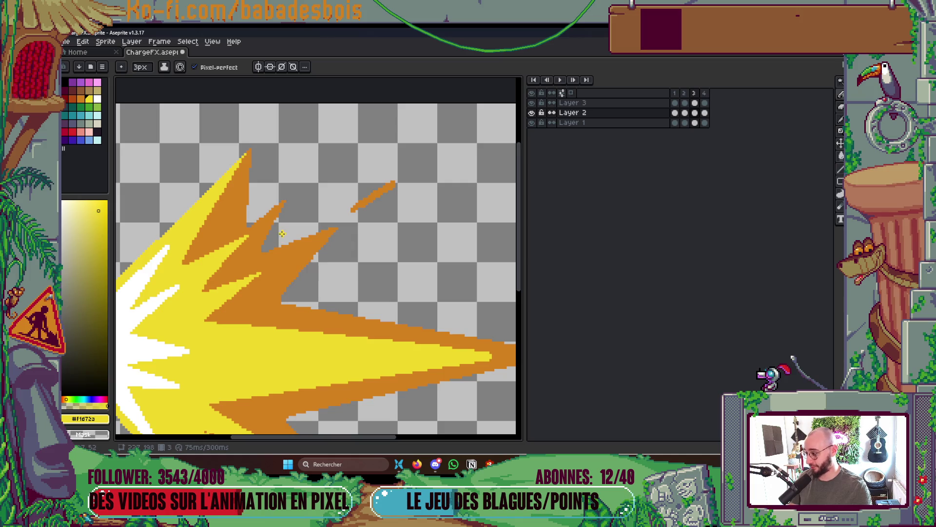
key("minus")
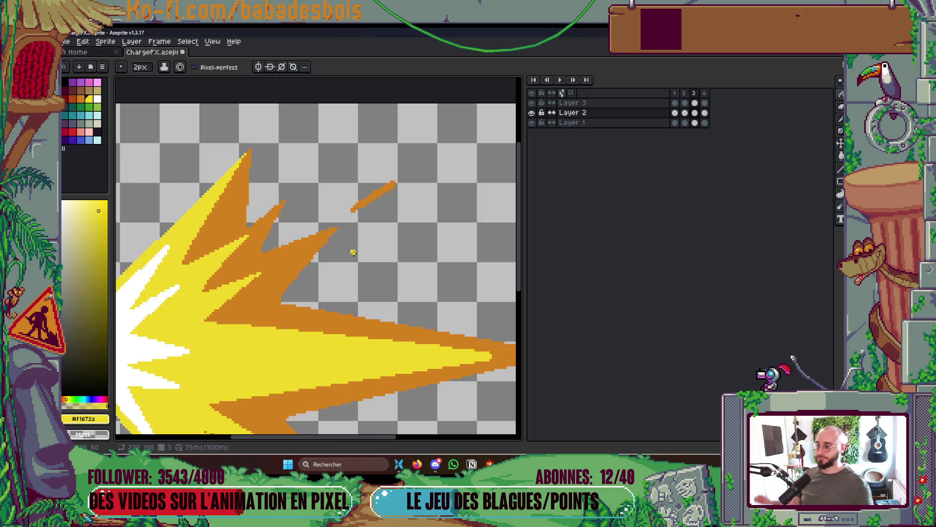
scroll(353, 252, "down", 4)
- Play the animation briefly, then flip between frames 2 and 3 zoomed in to compare them
key("Left")
key("Right")
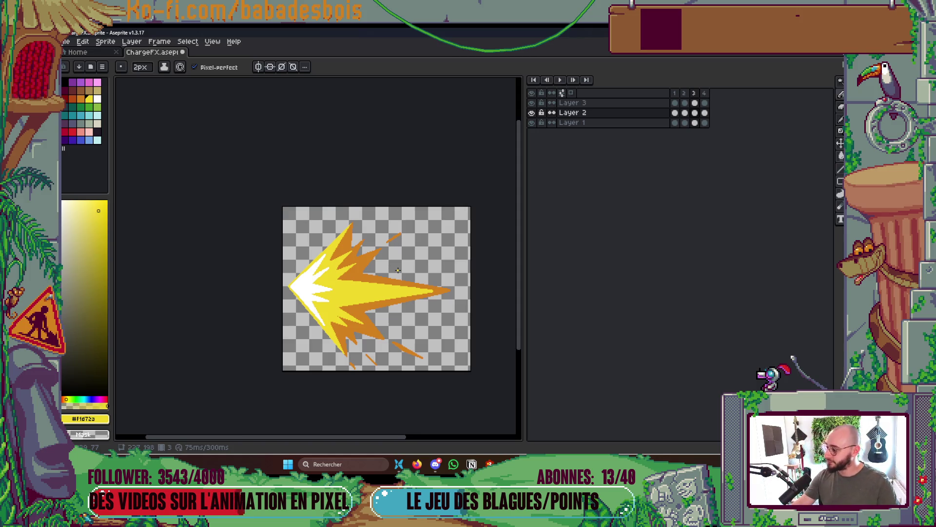
key("Return")
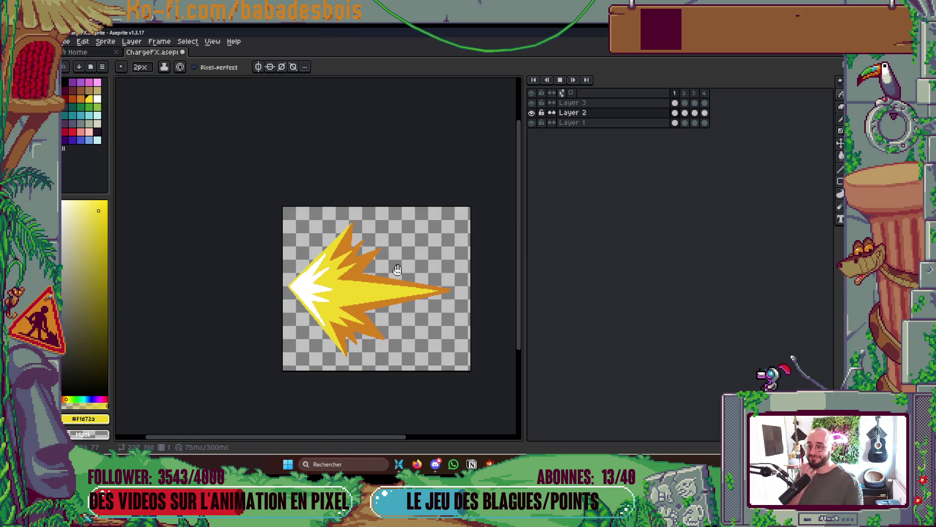
key("Return")
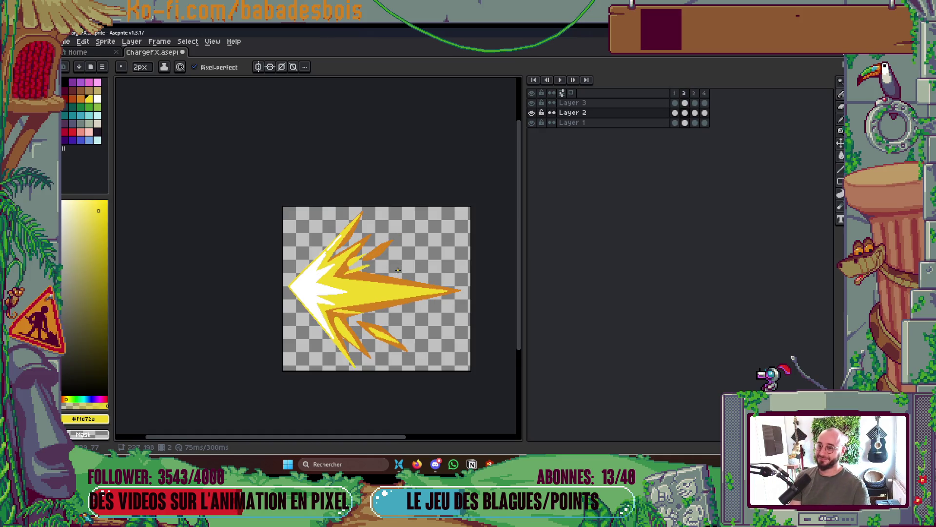
key("Right")
key("Left")
key("Right")
key("Left")
scroll(414, 244, "up", 4)
key("Right")
scroll(439, 249, "down", 3)
key("Left")
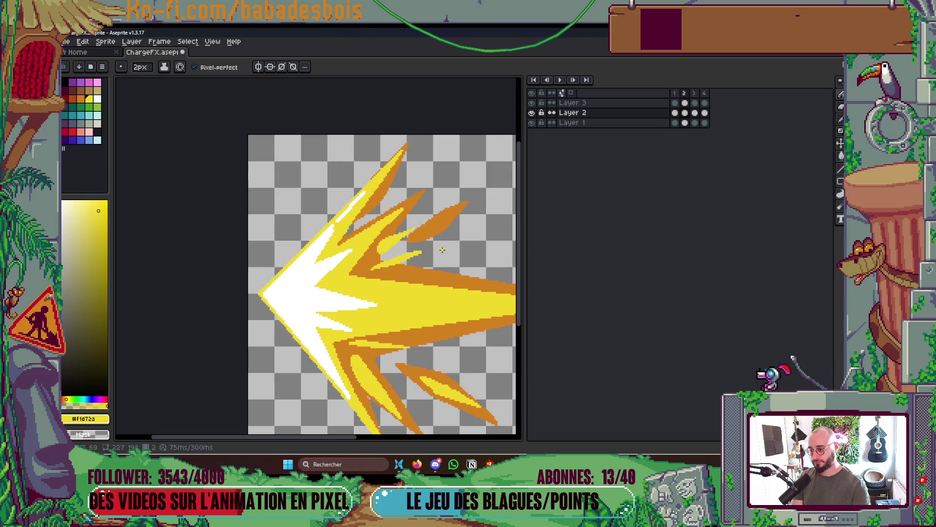
- Paint a thin yellow streak on an upper spike of frame 3 and play the animation
key("Right")
scroll(441, 250, "up", 3)
left_click_drag(456, 244, 415, 258)
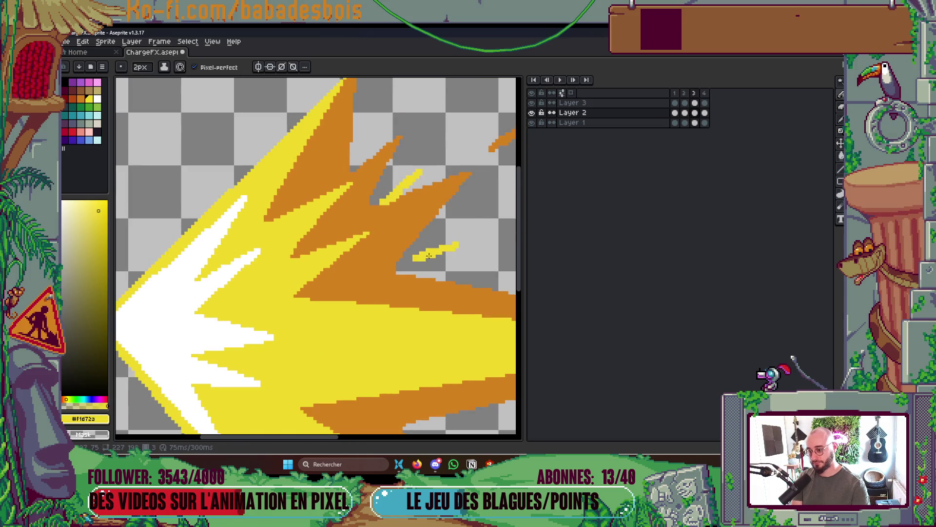
scroll(429, 255, "down", 3)
key("Left")
key("Return")
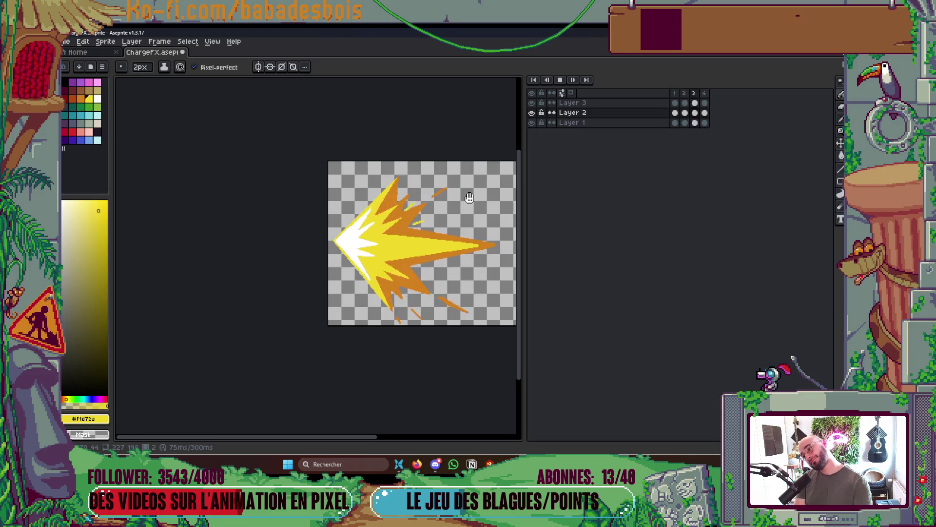
scroll(469, 197, "down", 3)
scroll(478, 222, "up", 3)
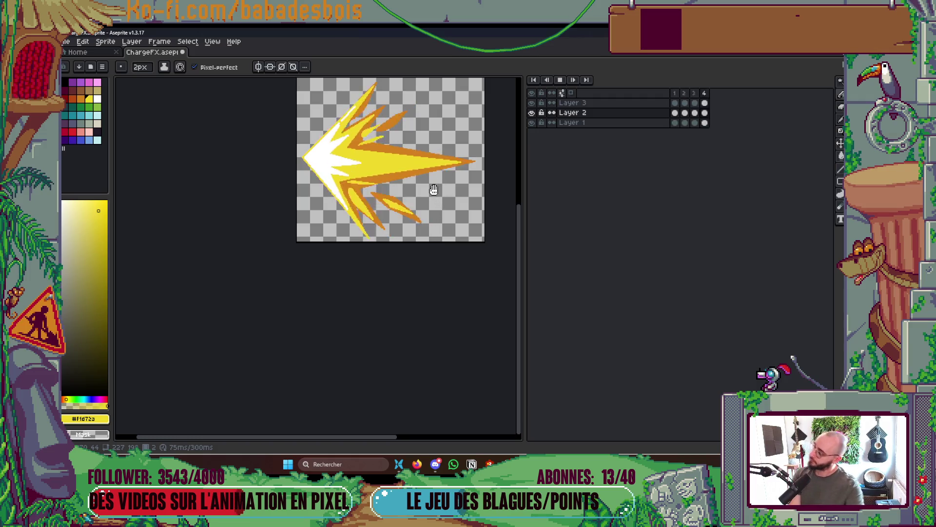
- Stop playback and draw a short yellow line along a lower spike on frame 3
left_click_drag(429, 191, 368, 246)
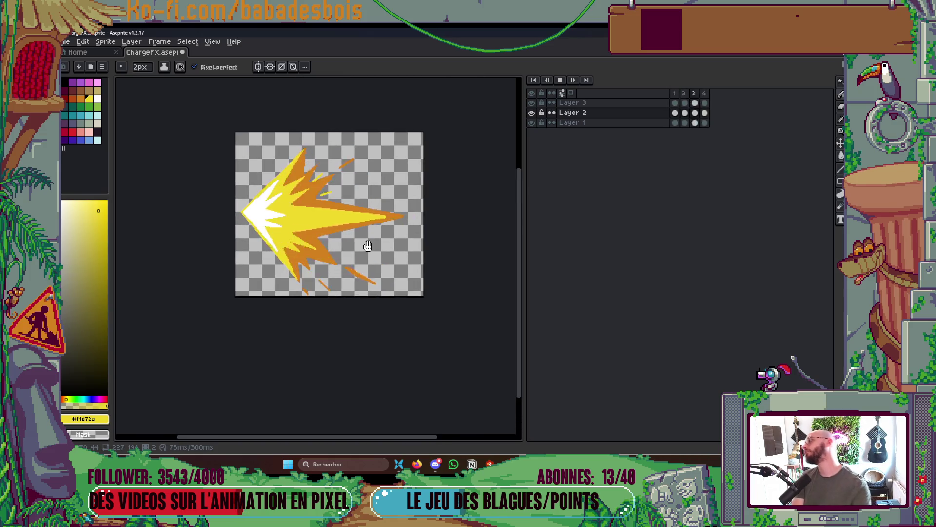
key("Return")
key("Return")
key("Return")
key("Right")
key("Right")
scroll(294, 250, "up", 3)
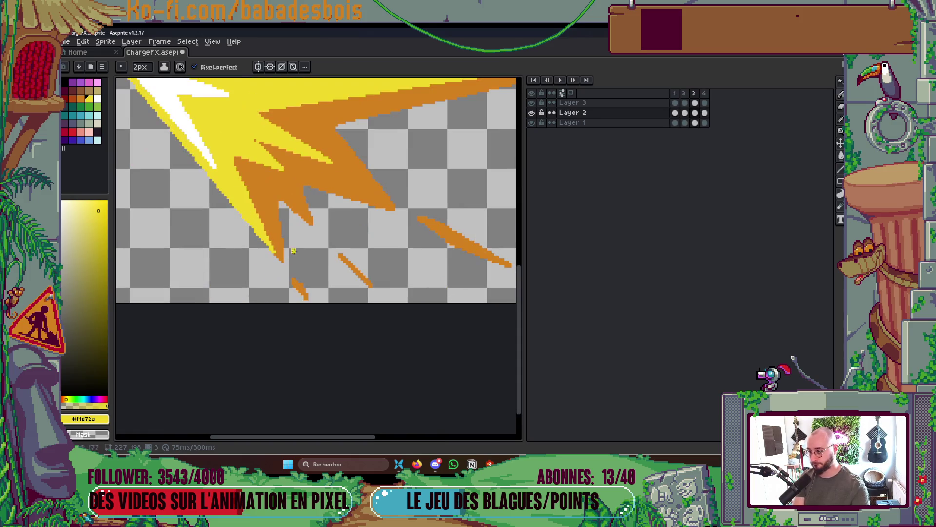
mouse_move(300, 223)
left_mouse_down()
mouse_move(361, 282)
mouse_move(283, 197)
mouse_move(297, 224)
left_mouse_up()
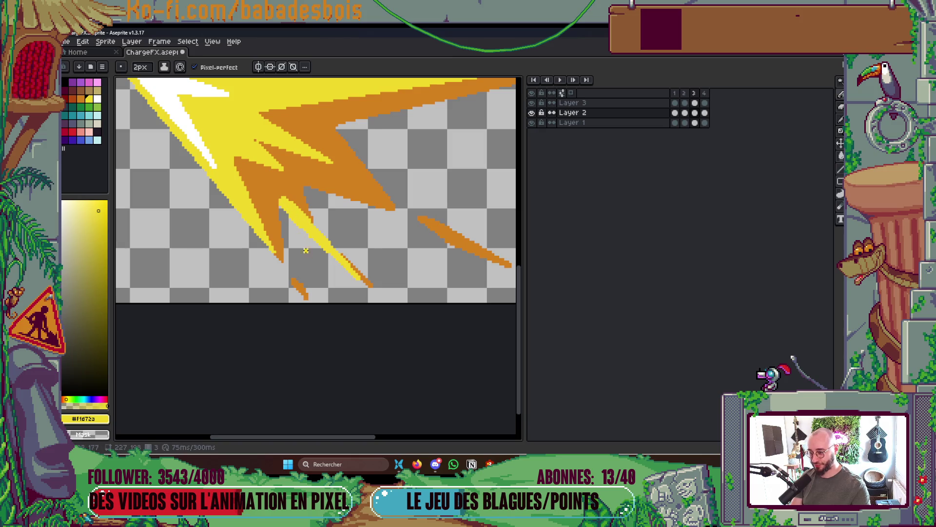
scroll(306, 250, "down", 3)
- Visit the music library tab in Firefox, then return to Aseprite
left_click(417, 463)
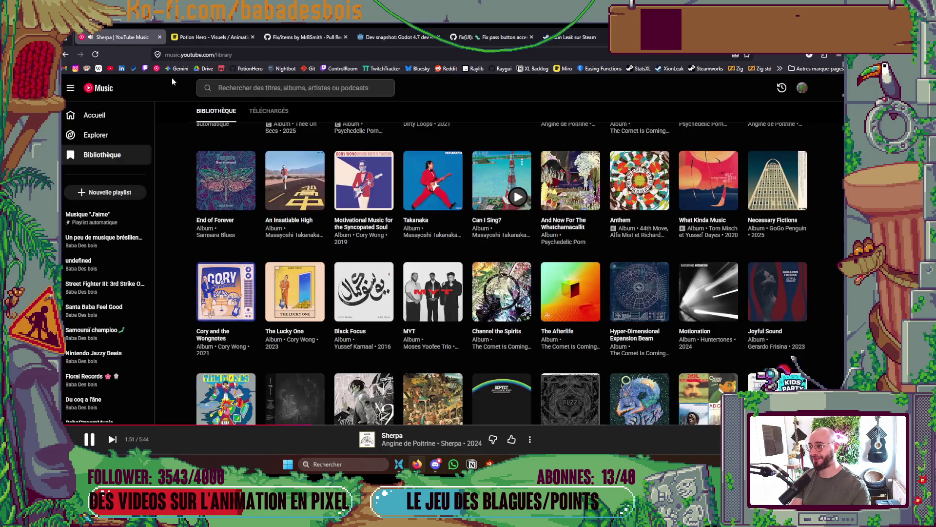
left_click(117, 37)
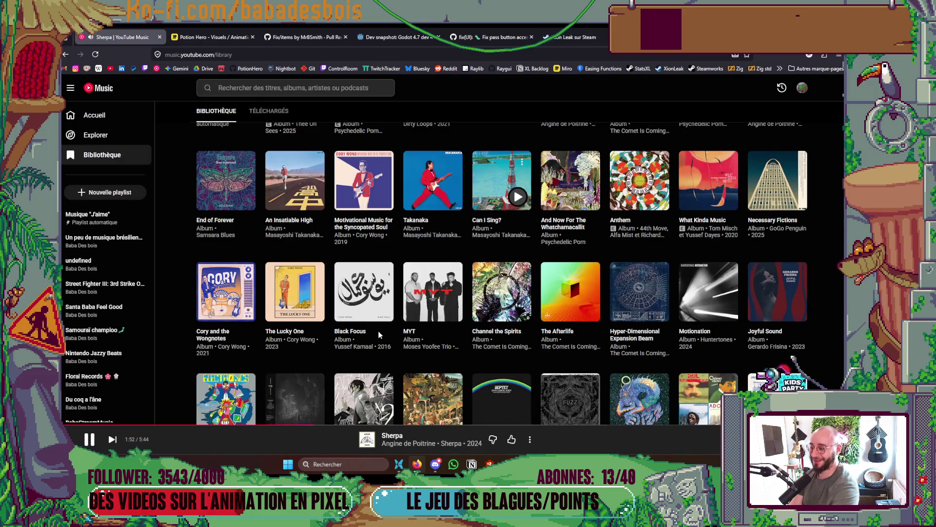
key("alt+Tab")
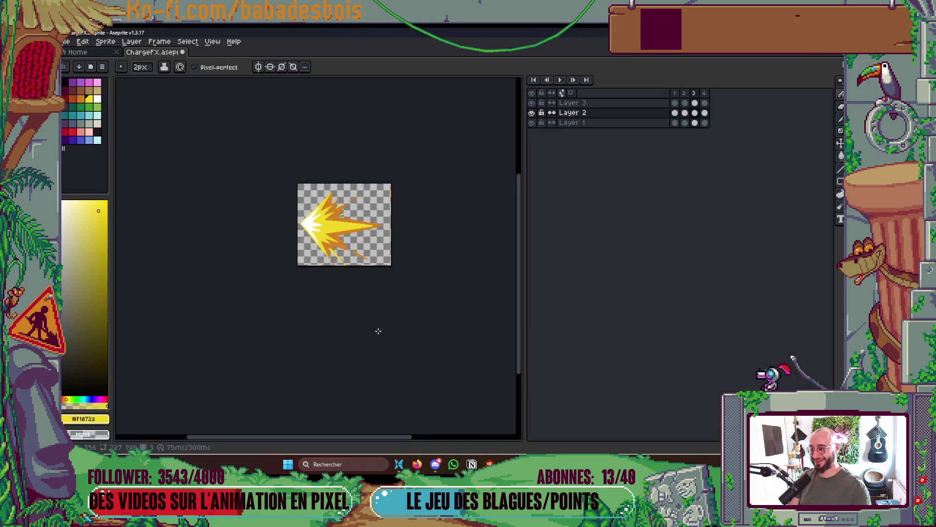
- Play the burst animation through, stop it, and save ChargeFX.aseprite
scroll(378, 332, "up", 4)
scroll(457, 354, "down", 3)
scroll(388, 276, "up", 3)
key("Right")
key("Right")
key("Return")
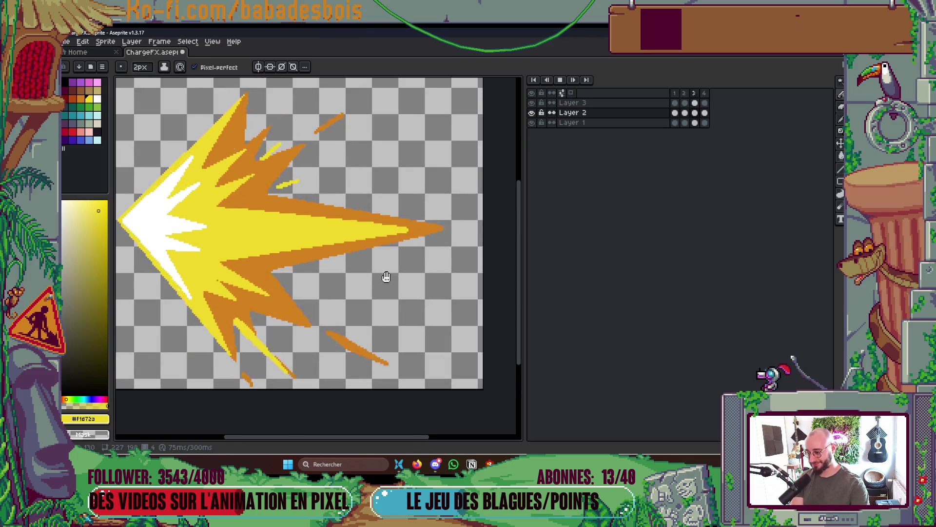
scroll(385, 276, "down", 4)
scroll(374, 290, "up", 2)
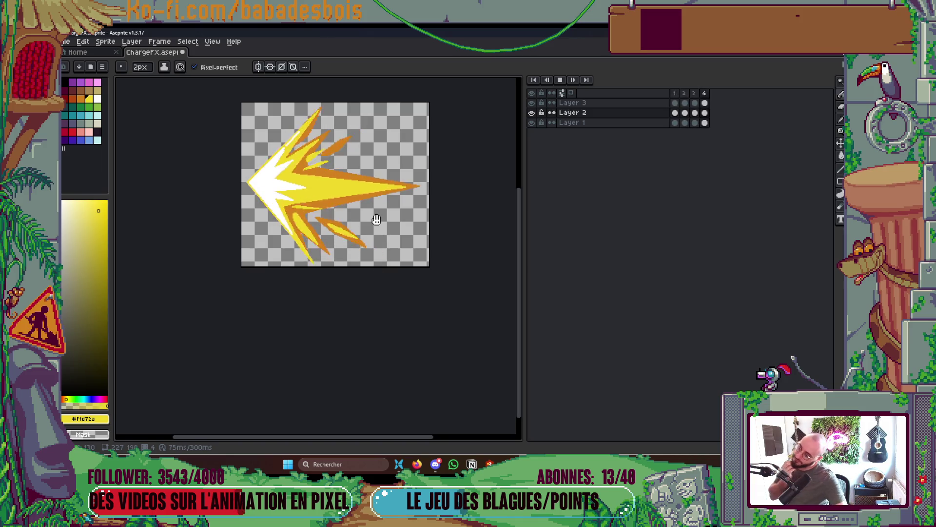
key("Return")
key("ctrl+s")
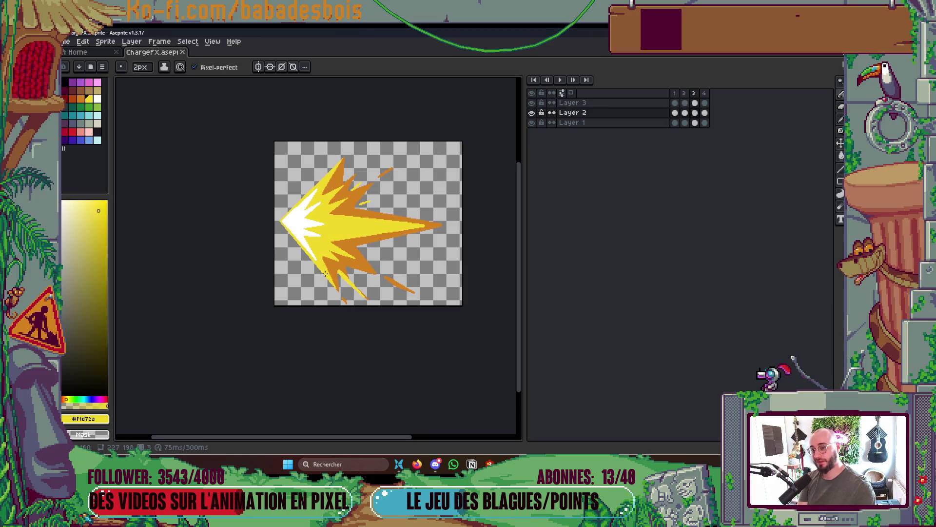
- Select the burst area with the Magic Wand
scroll(324, 233, "up", 4)
key("w")
left_click(307, 232)
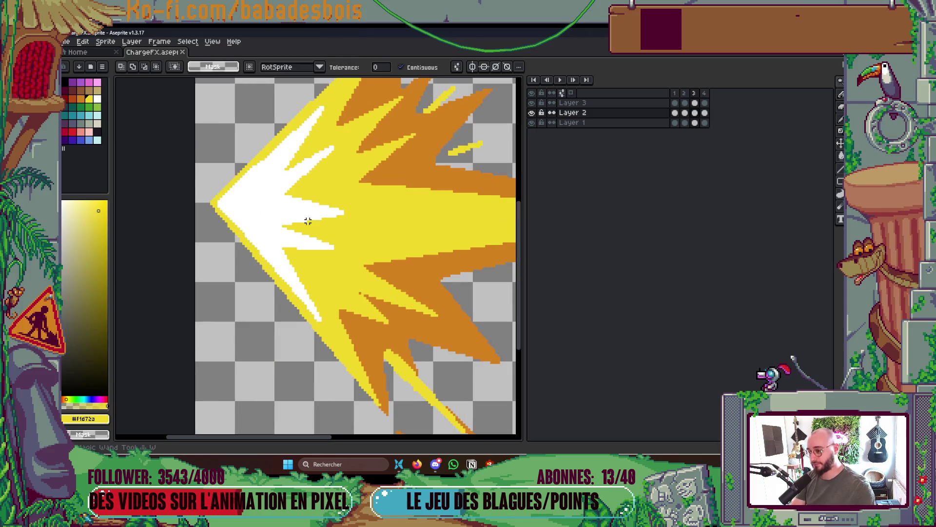
- Clear the selection, select the artwork on Layer 1, then deselect it
key("ctrl+d")
left_click(675, 122)
left_click(255, 218)
key("ctrl+d")
- On Layer 3, scale the white inner shape to about 90%, nudge it left and down, and play
left_click(573, 102)
left_click(293, 236)
left_click_drag(346, 323, 328, 313)
left_click_drag(269, 211, 266, 218)
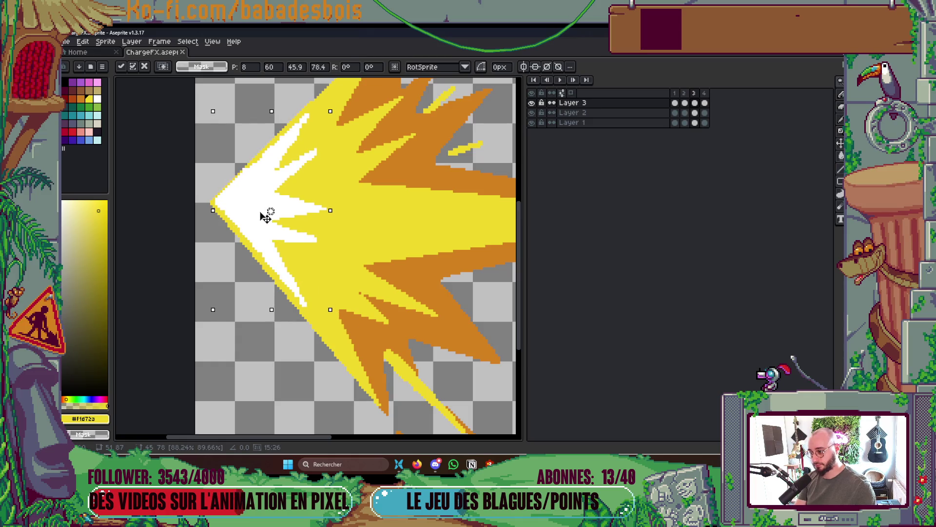
key("Return")
scroll(274, 213, "down", 3)
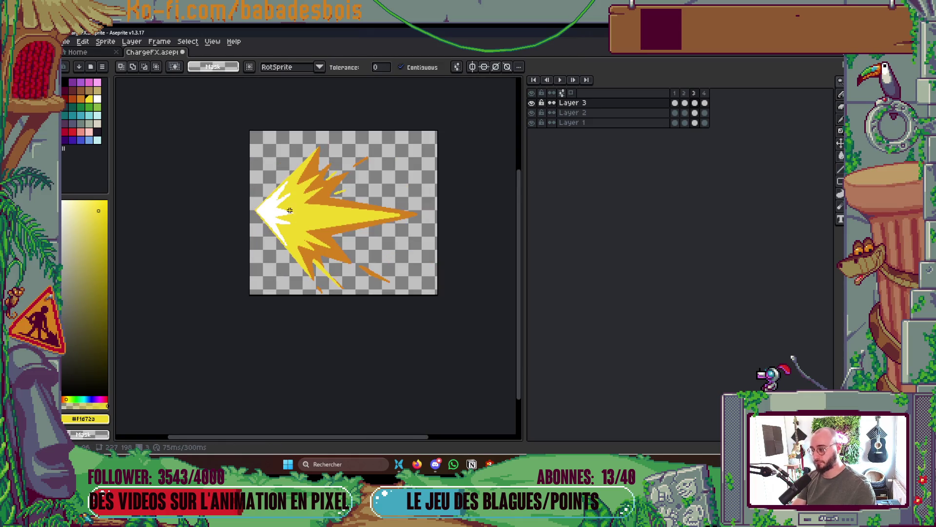
key("Return")
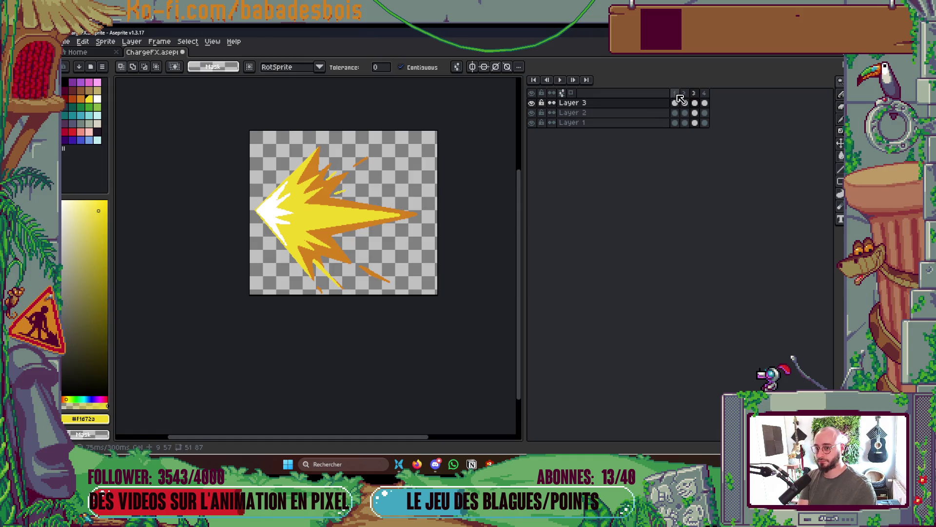
scroll(349, 195, "down", 2)
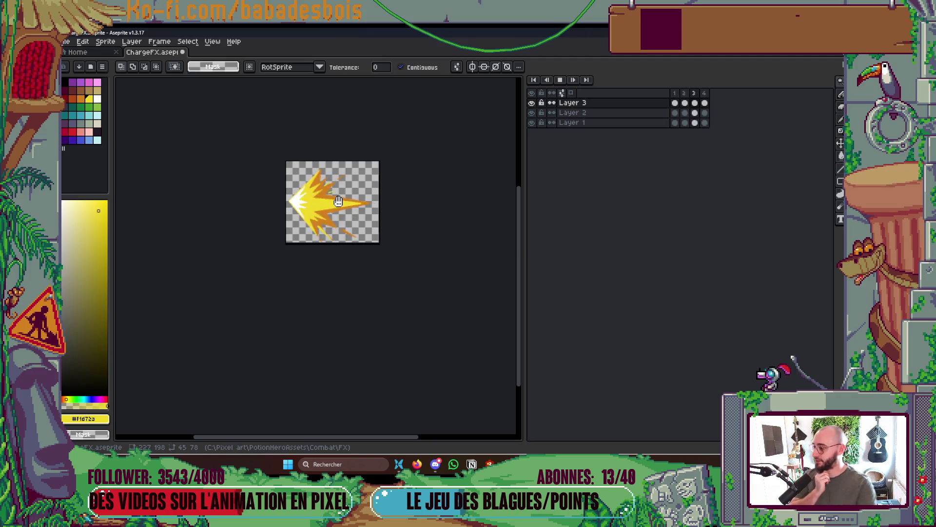
- With the pencil on Layer 2, zoom in to inspect the orange and yellow streaks
scroll(339, 206, "up", 3)
scroll(349, 210, "down", 2)
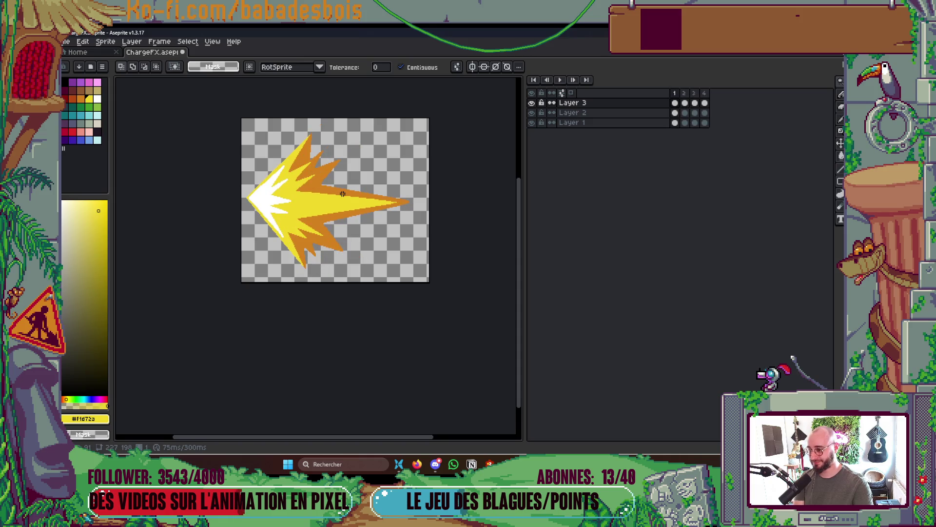
scroll(341, 191, "up", 5)
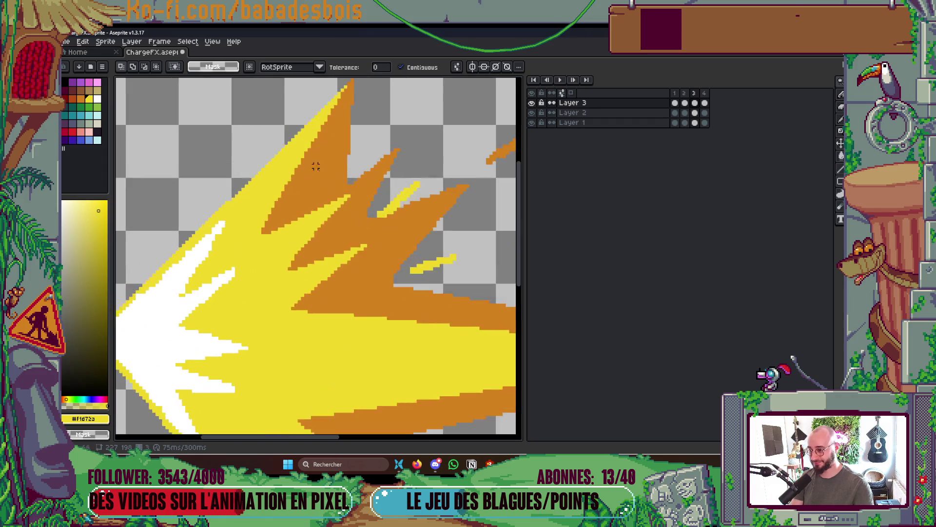
key("b")
key("Down")
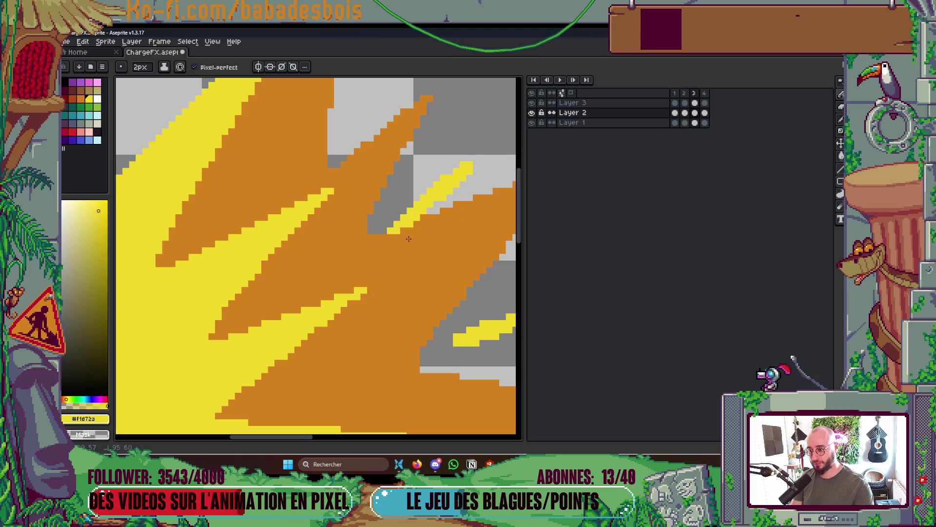
scroll(442, 218, "down", 1)
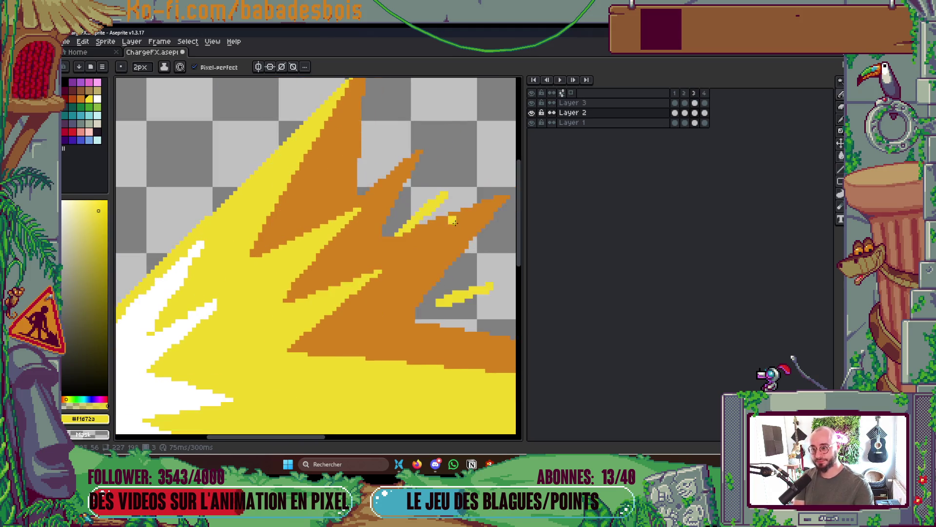
scroll(461, 224, "down", 3)
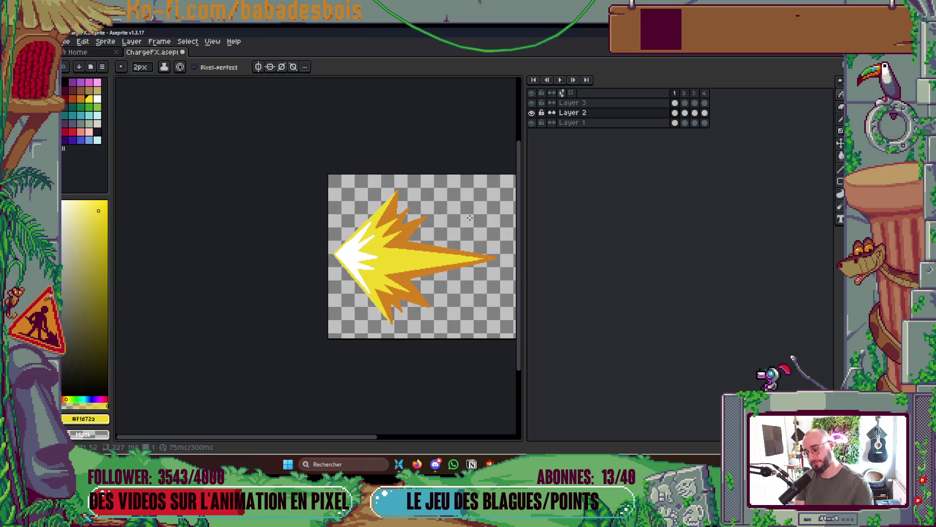
scroll(413, 293, "up", 4)
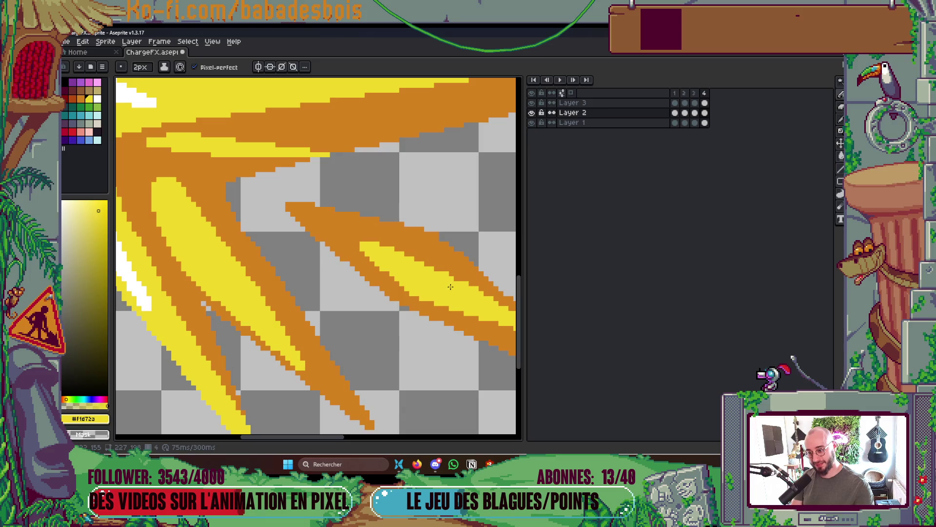
scroll(459, 282, "down", 5)
- Save ChargeFX.aseprite and replay the four-frame animation from frame 1
key("ctrl+s")
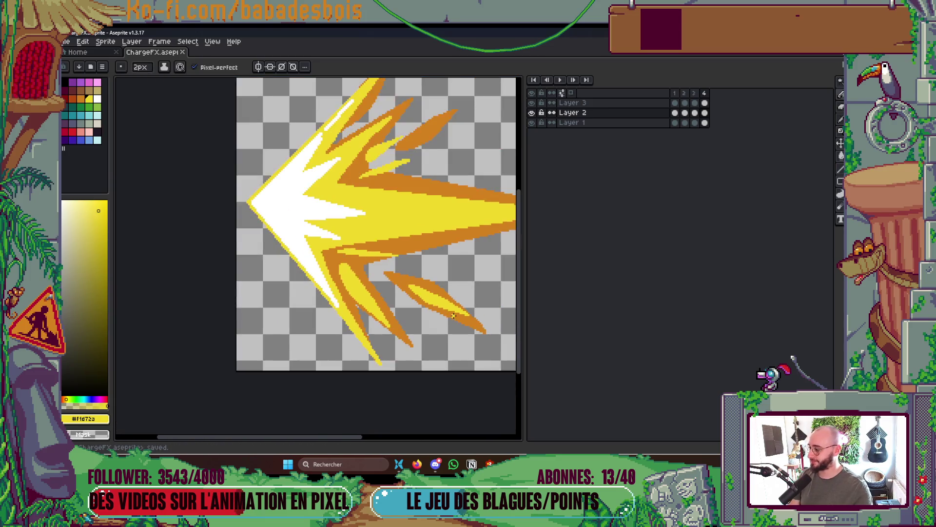
scroll(415, 289, "up", 3)
key("ctrl+s")
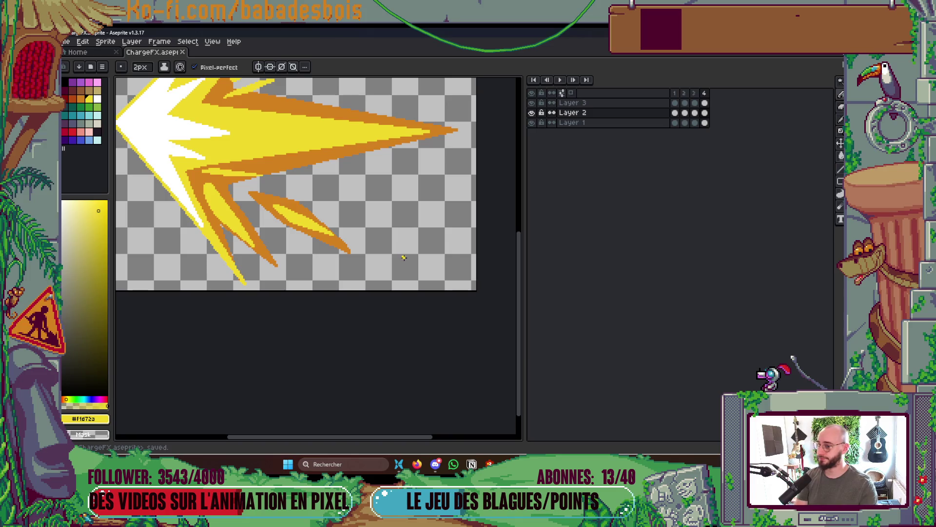
key("Right")
key("Return")
scroll(393, 203, "down", 3)
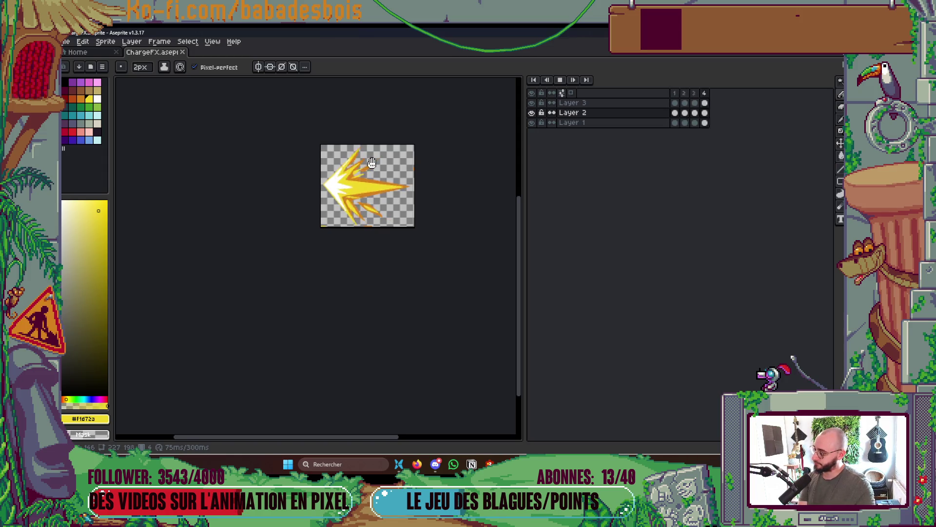
scroll(372, 162, "up", 1)
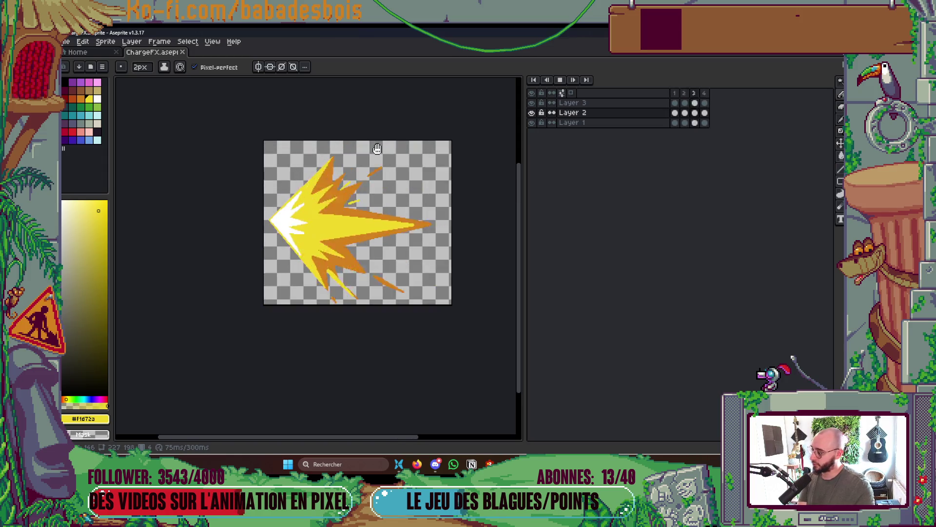
- Pick white from the burst core and paint white streaks into the yellow beam on Layer 3
key("Return")
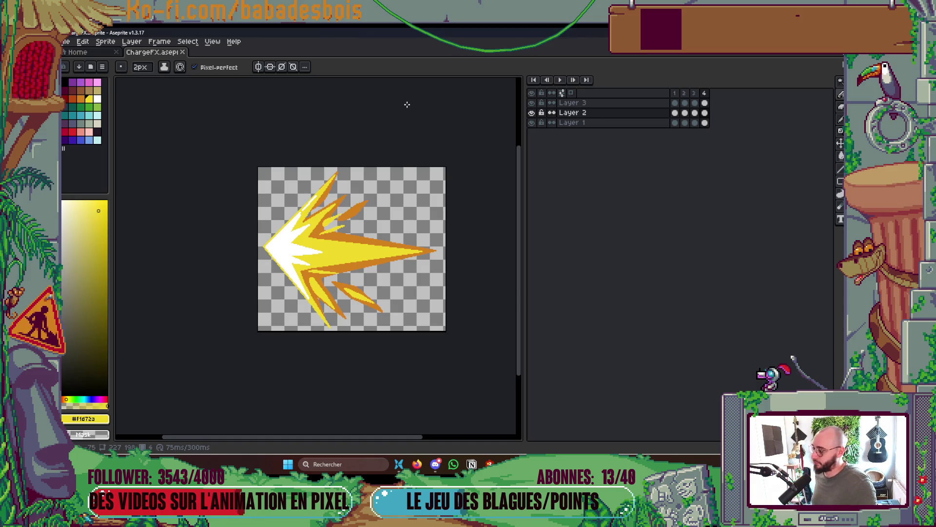
scroll(333, 242, "up", 1)
key("i")
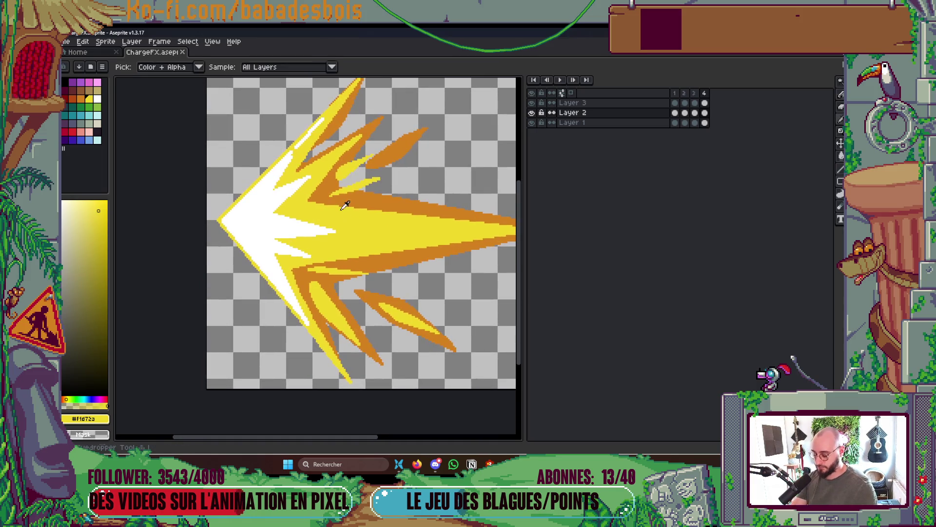
left_click(299, 225, "alt")
left_click(296, 227, "ctrl")
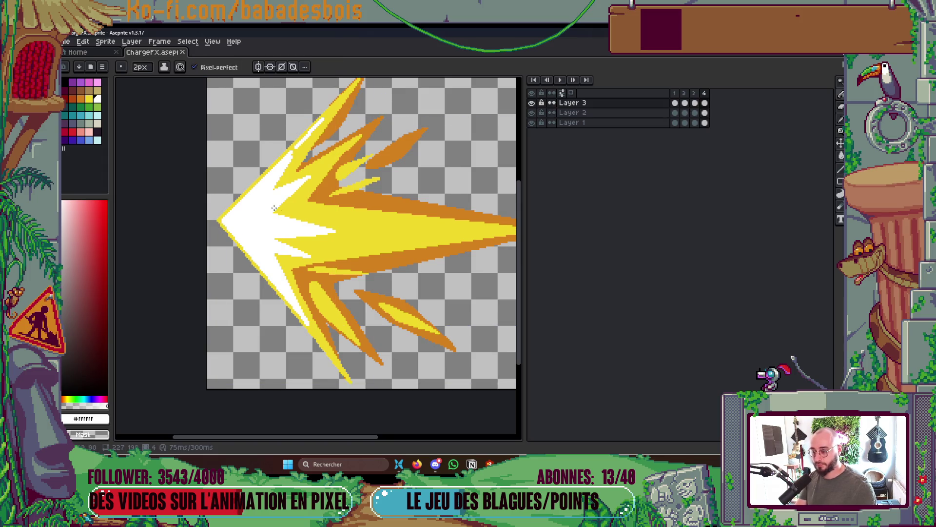
mouse_move(274, 210)
left_mouse_down()
mouse_move(381, 234)
mouse_move(278, 240)
left_mouse_up()
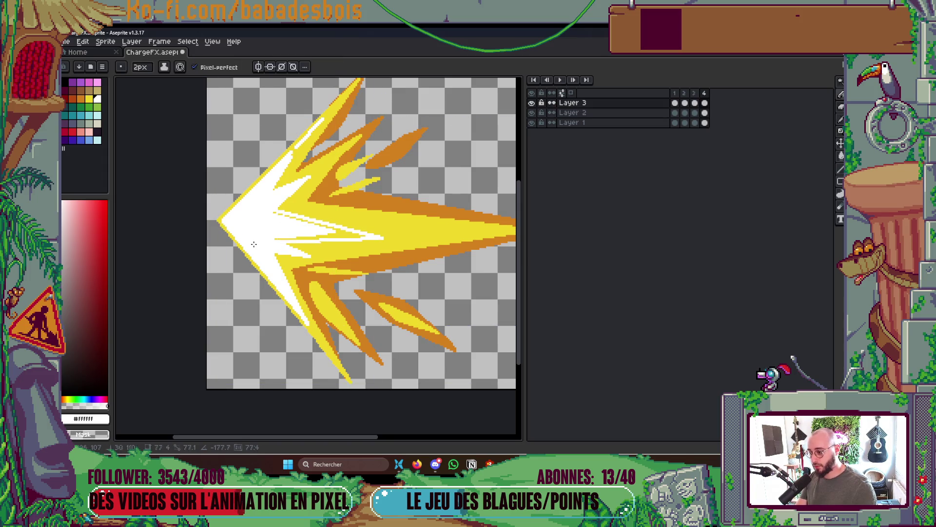
mouse_move(363, 237)
left_mouse_down()
mouse_move(278, 224)
mouse_move(266, 209)
left_mouse_up()
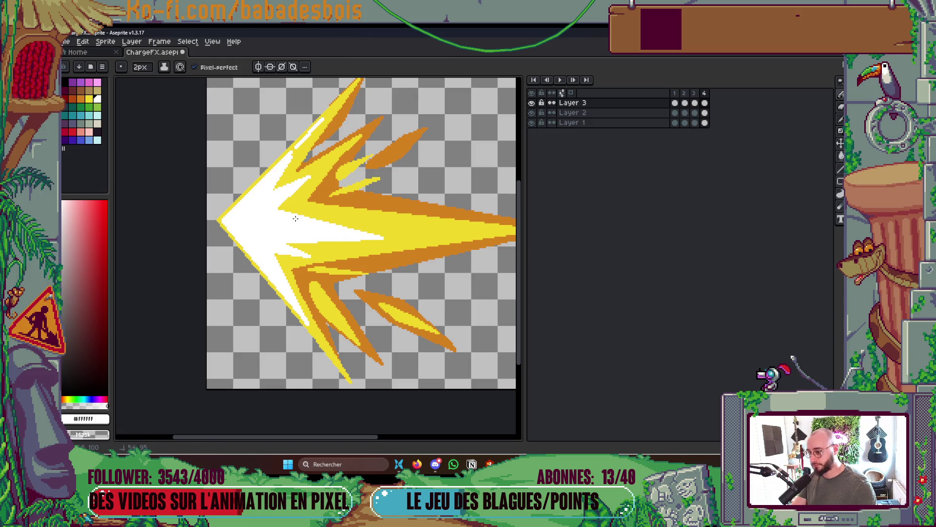
scroll(295, 218, "down", 3)
key("Return")
key("Return")
scroll(312, 220, "up", 5)
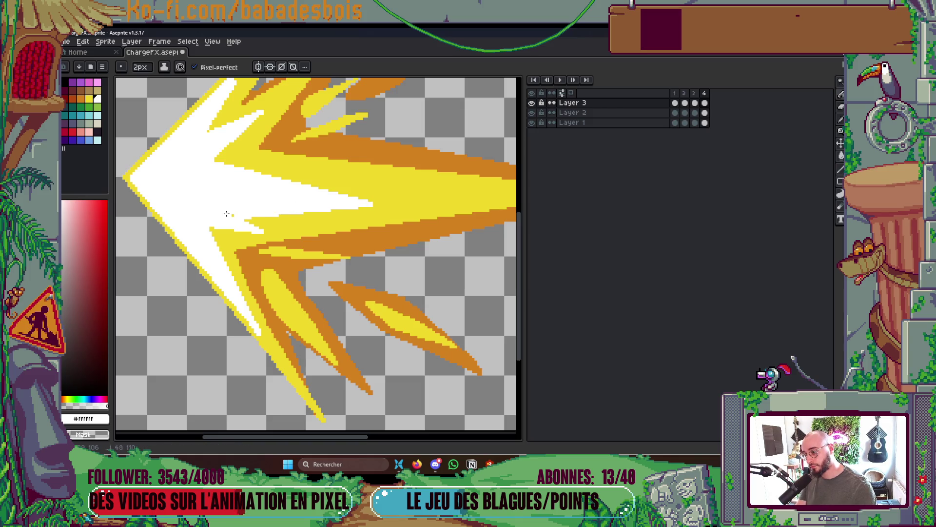
- Return to frame 3, reduce the brush size to 1px, and save the sprite
key("Left")
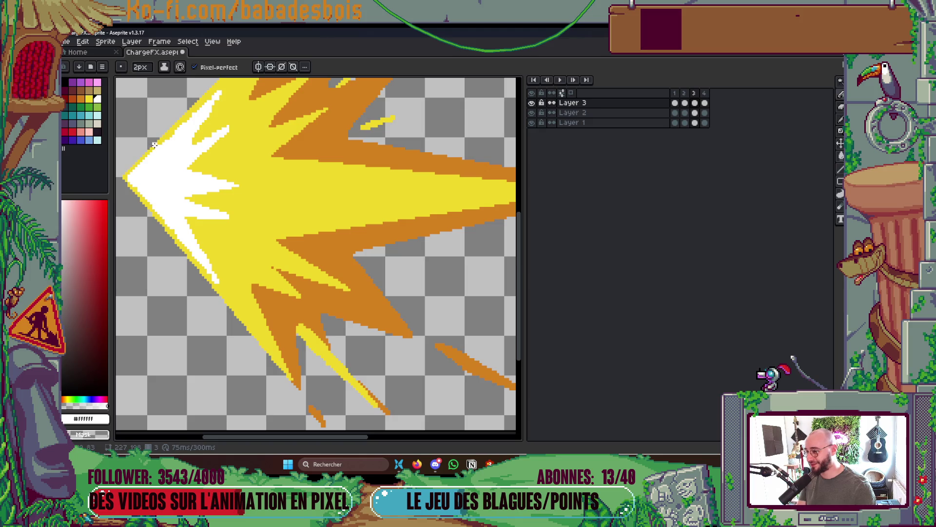
left_click_drag(252, 147, 251, 157)
scroll(183, 148, "up", 2)
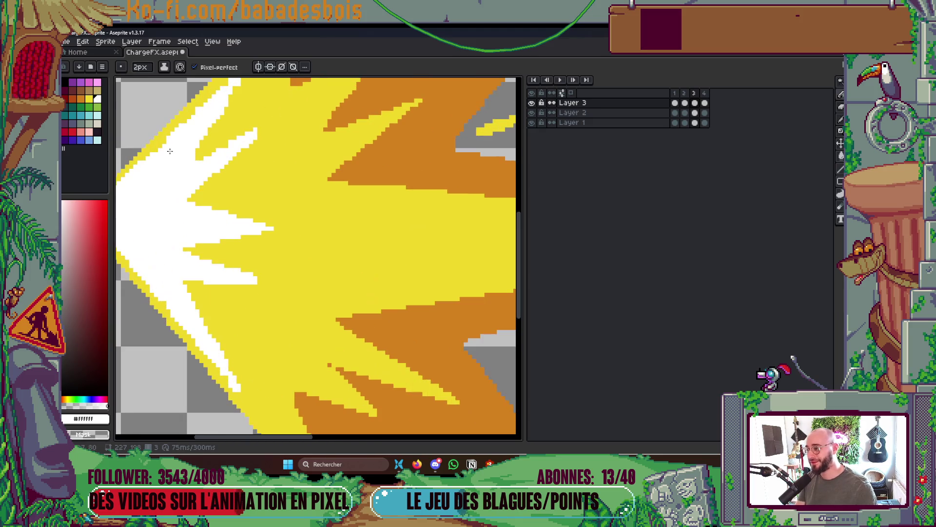
scroll(169, 145, "down", 3)
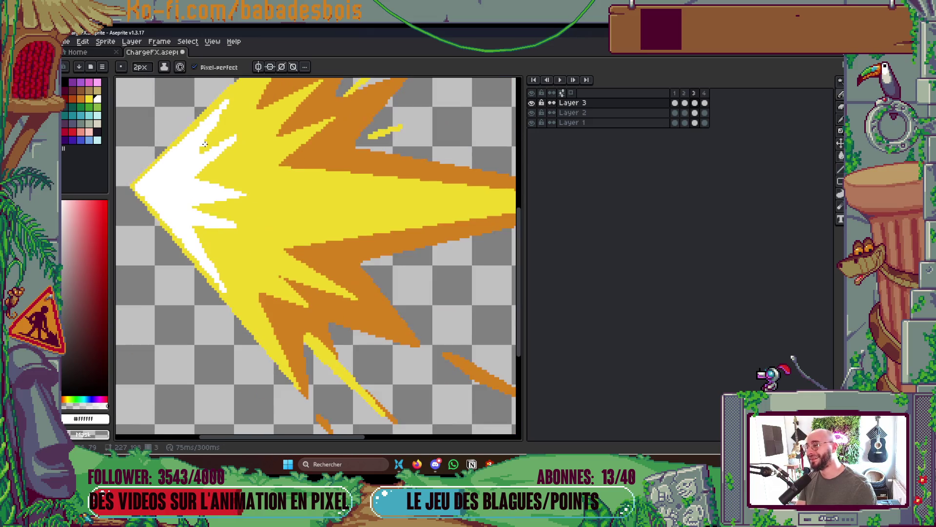
scroll(199, 132, "up", 2)
scroll(199, 132, "up", 2)
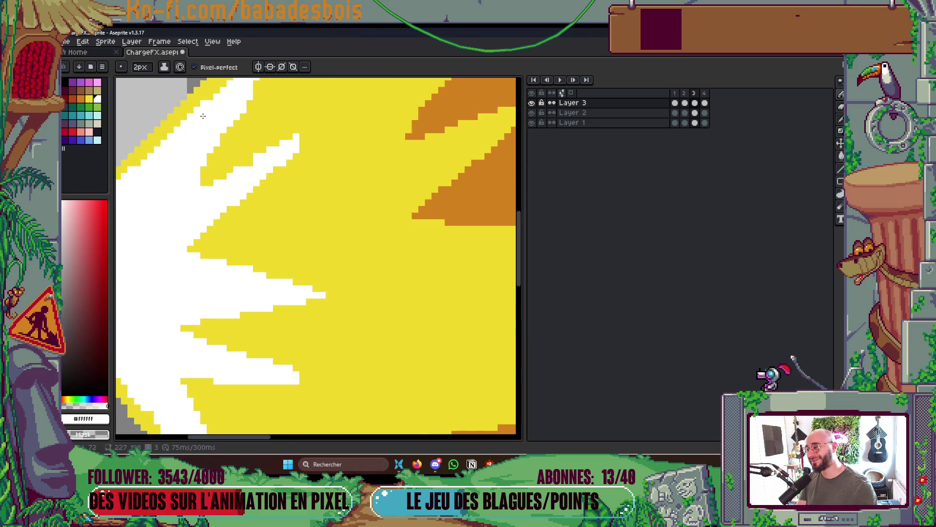
scroll(204, 242, "down", 1)
scroll(192, 222, "down", 2)
scroll(221, 174, "up", 2)
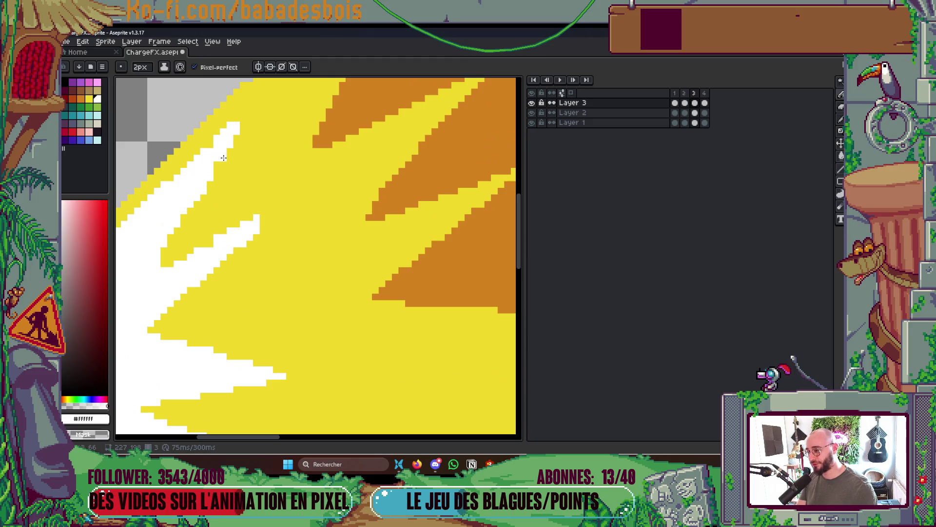
key("minus")
scroll(237, 119, "down", 3)
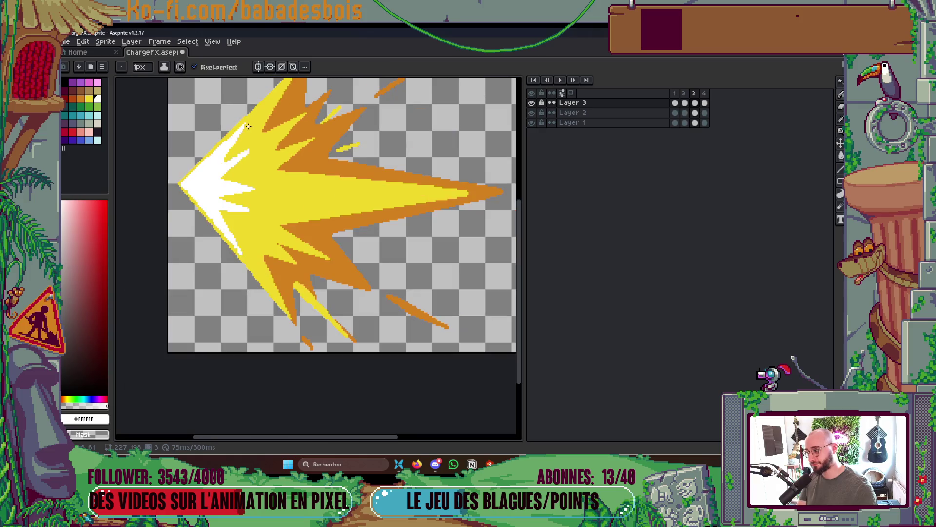
scroll(213, 244, "up", 3)
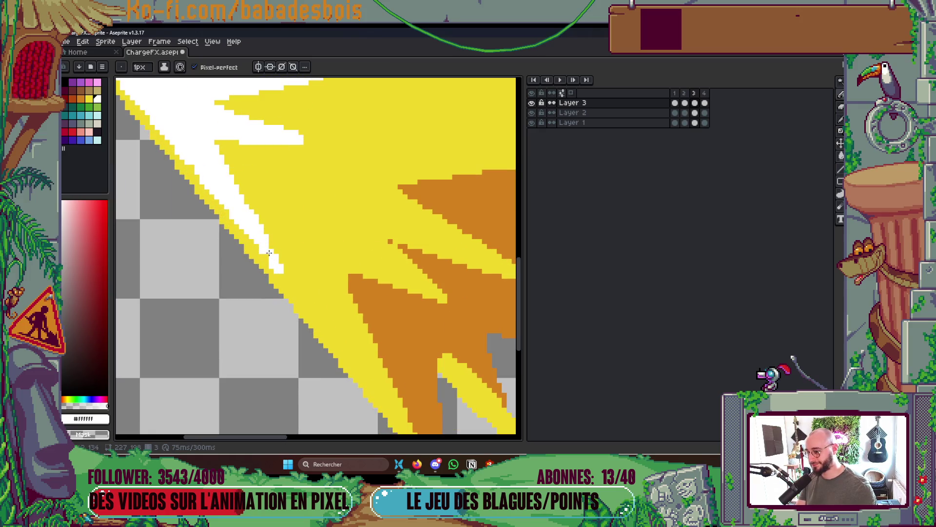
scroll(266, 256, "down", 3)
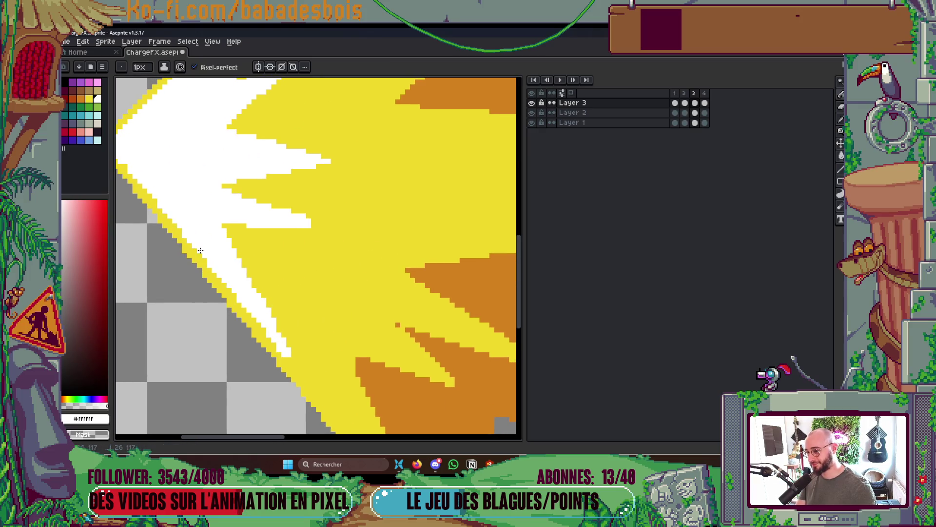
scroll(277, 299, "up", 3)
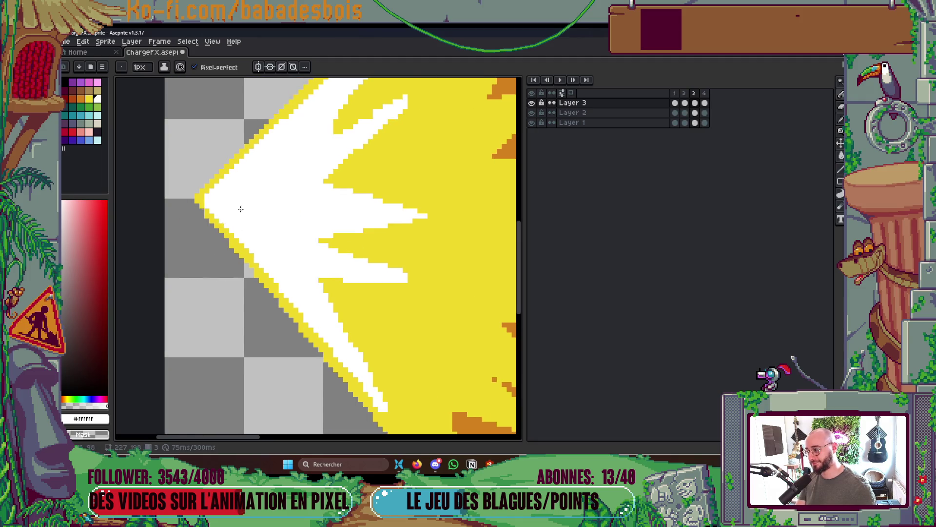
scroll(238, 209, "down", 1)
key("ctrl+s")
- Extend the white spike further right into the yellow and replay the animation
scroll(286, 236, "down", 2)
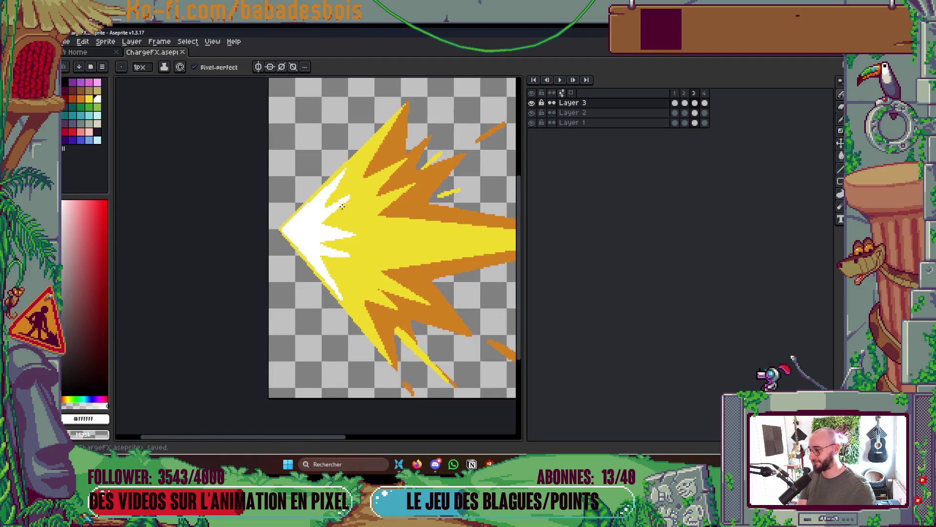
scroll(373, 216, "up", 3)
left_click_drag(303, 245, 325, 245)
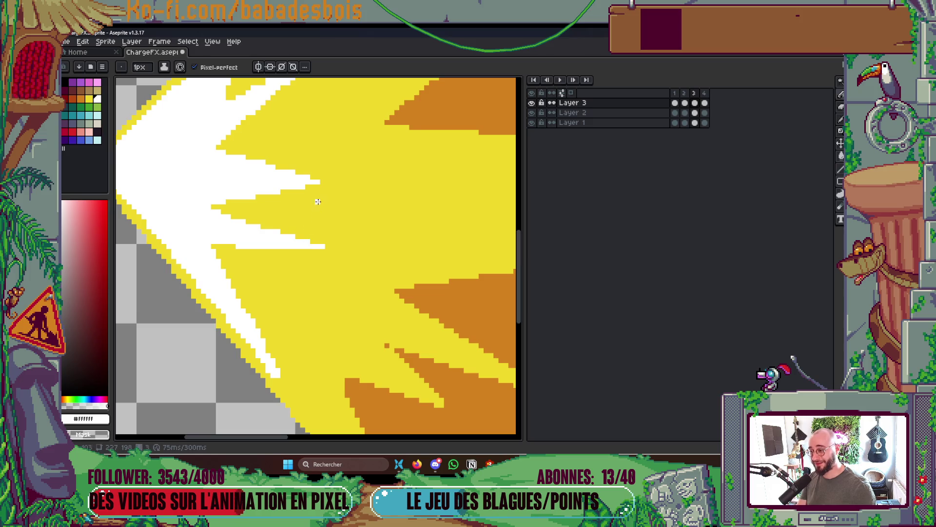
scroll(326, 182, "down", 3)
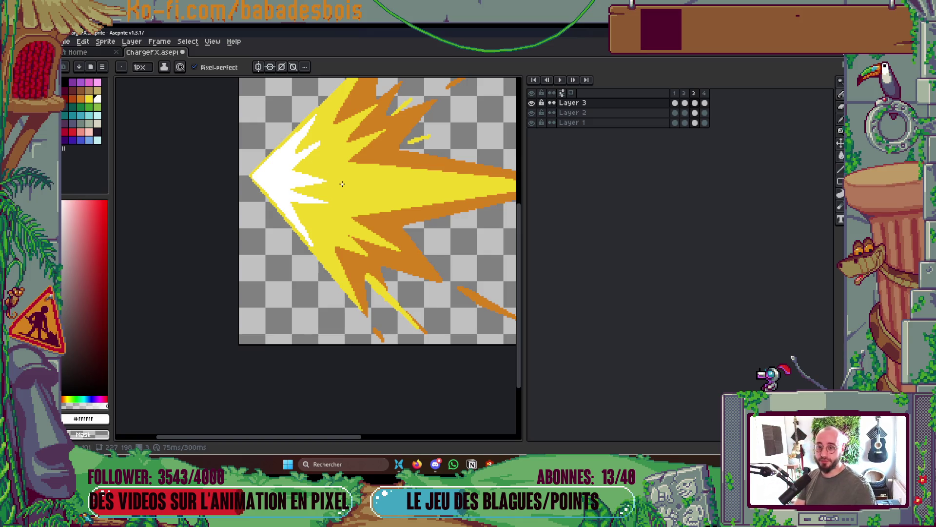
key("Return")
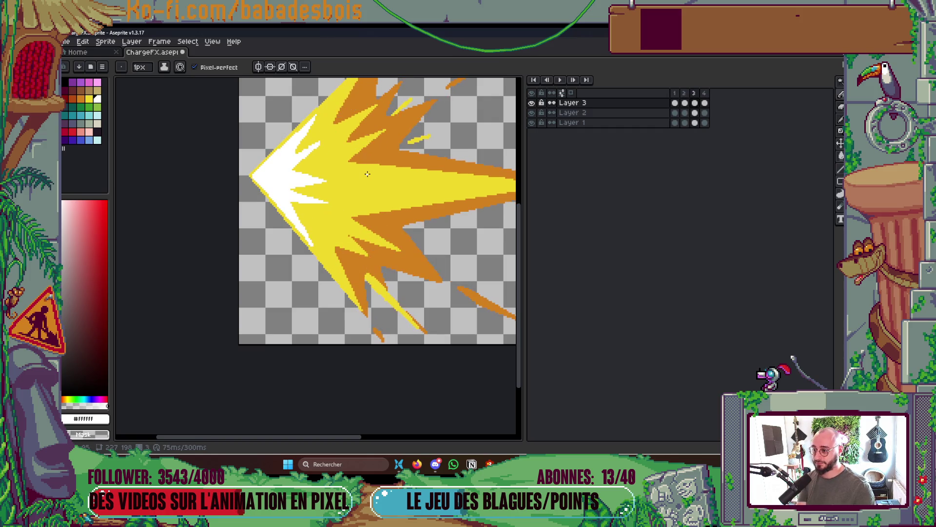
- Draw more white streaks into the yellow burst and bucket-fill the gap between them white
scroll(352, 181, "up", 2)
mouse_move(234, 200)
left_mouse_down()
mouse_move(290, 202)
mouse_move(375, 180)
mouse_move(201, 156)
mouse_move(307, 163)
left_mouse_up()
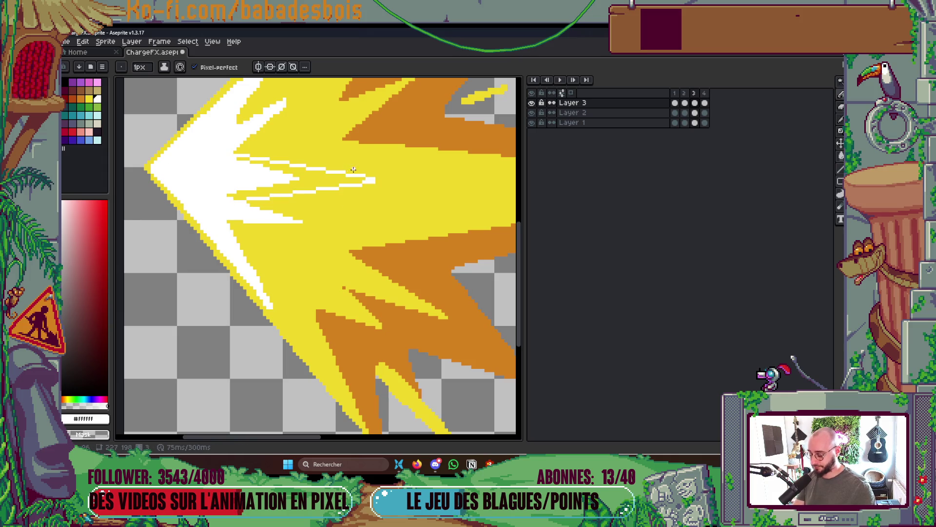
key("g")
left_click(332, 178)
key("b")
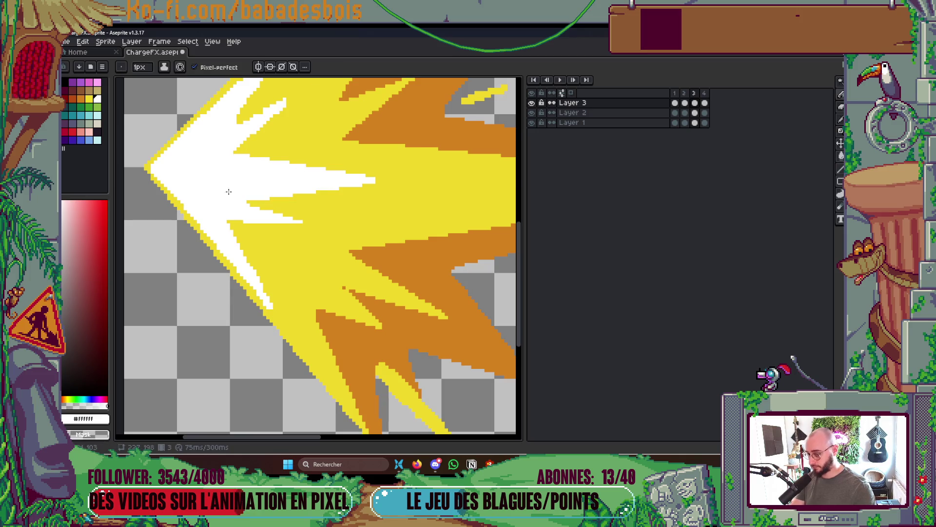
scroll(425, 205, "down", 5)
key("Return")
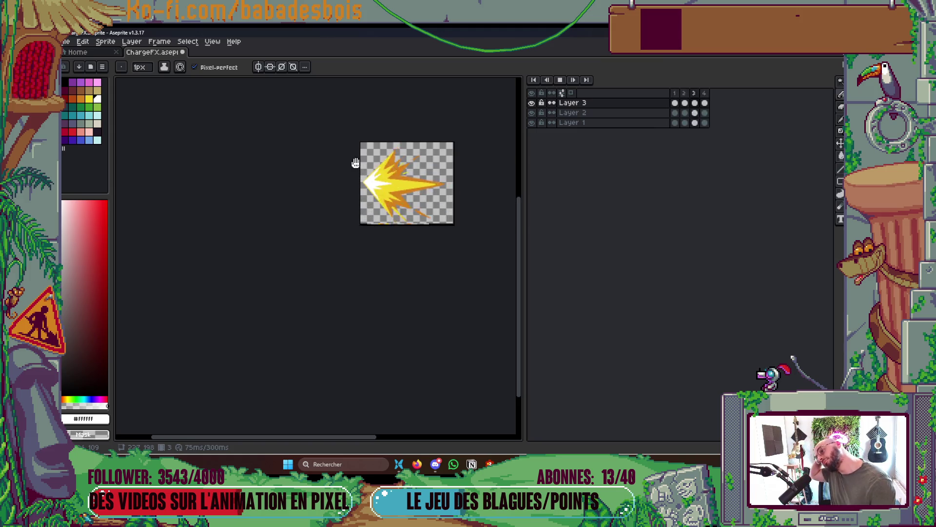
- Stop playback and draw a straight white line across the yellow on the first frame
scroll(415, 190, "up", 3)
key("Return")
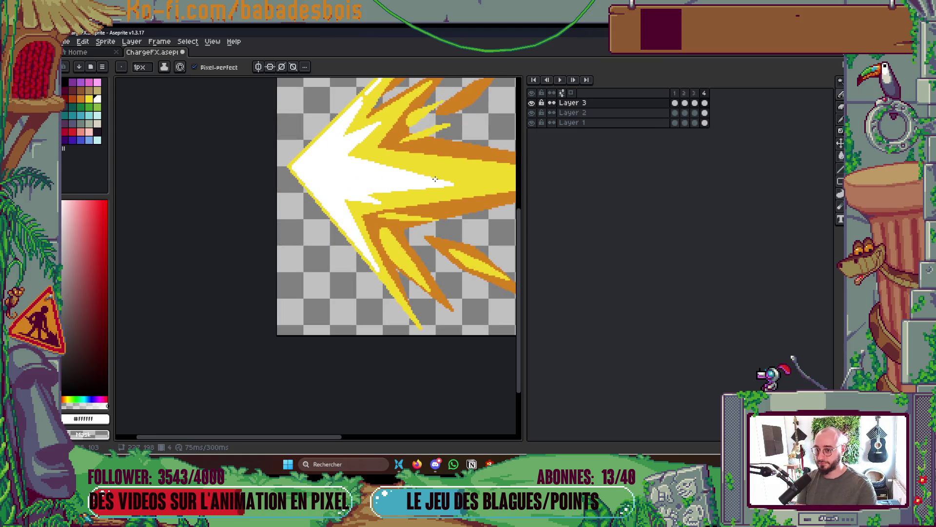
key("Right")
key("Right")
key("Left")
scroll(335, 159, "up", 2)
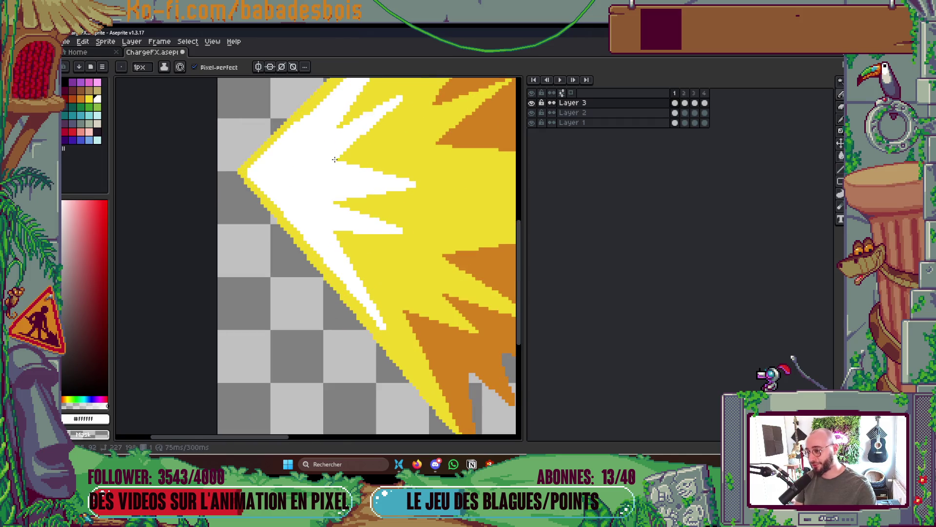
left_click(488, 190, "shift")
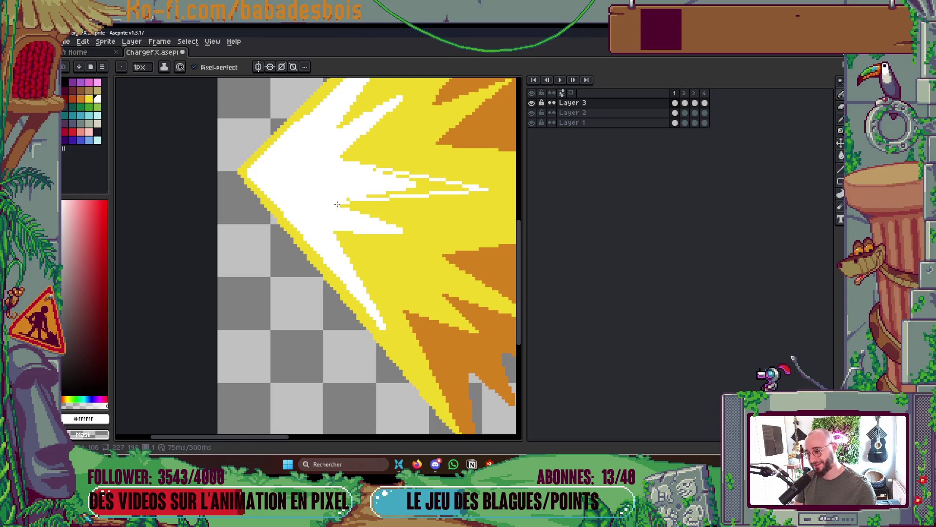
- Bucket-fill the yellow slivers white, touch up leftover specks, and replay the animation
key("g")
left_click(424, 187)
key("b")
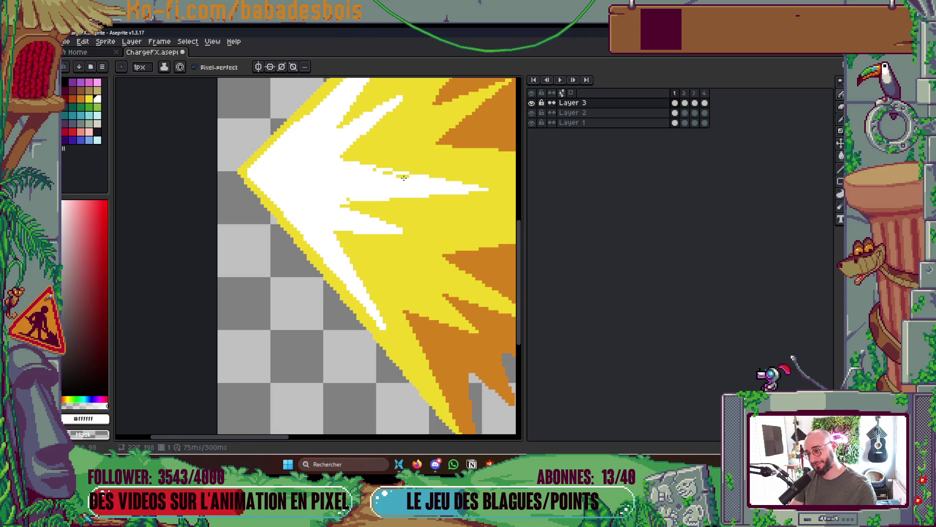
left_click(397, 173)
mouse_move(396, 175)
left_mouse_down()
mouse_move(414, 176)
mouse_move(380, 170)
left_mouse_up()
scroll(356, 195, "down", 3)
key("Return")
scroll(435, 177, "down", 4)
scroll(470, 169, "up", 1)
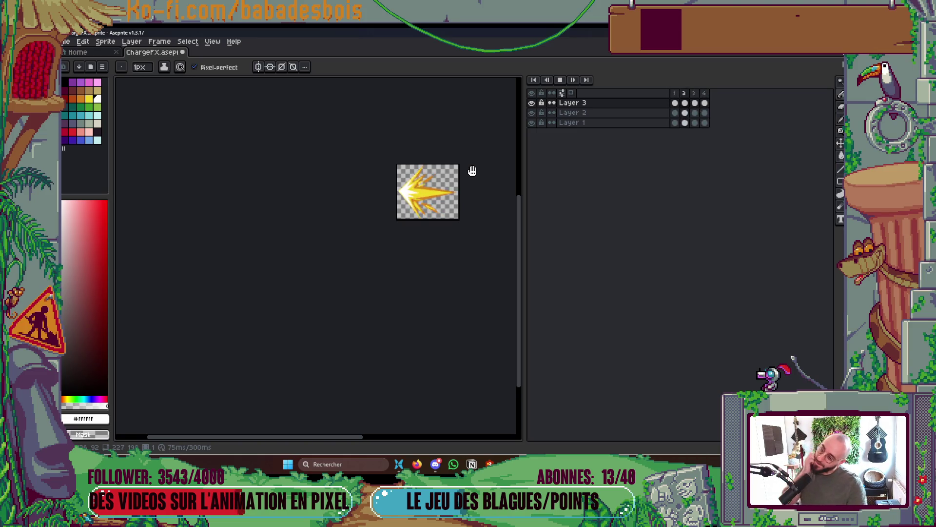
- Save the sprite, then hide Layer 3 while keeping Layers 1 and 2 visible
key("Return")
scroll(370, 160, "up", 2)
key("ctrl+s")
mouse_move(440, 312)
left_mouse_down()
mouse_move(477, 240)
mouse_move(464, 360)
mouse_move(505, 240)
mouse_move(504, 260)
left_mouse_up()
left_click(531, 112)
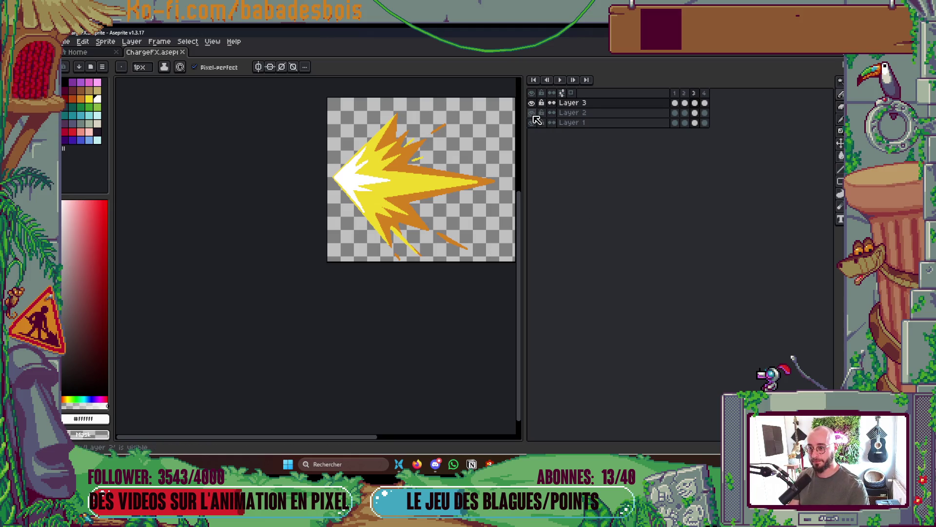
left_click(532, 122)
left_click(532, 103)
left_click(532, 112)
left_click(531, 122)
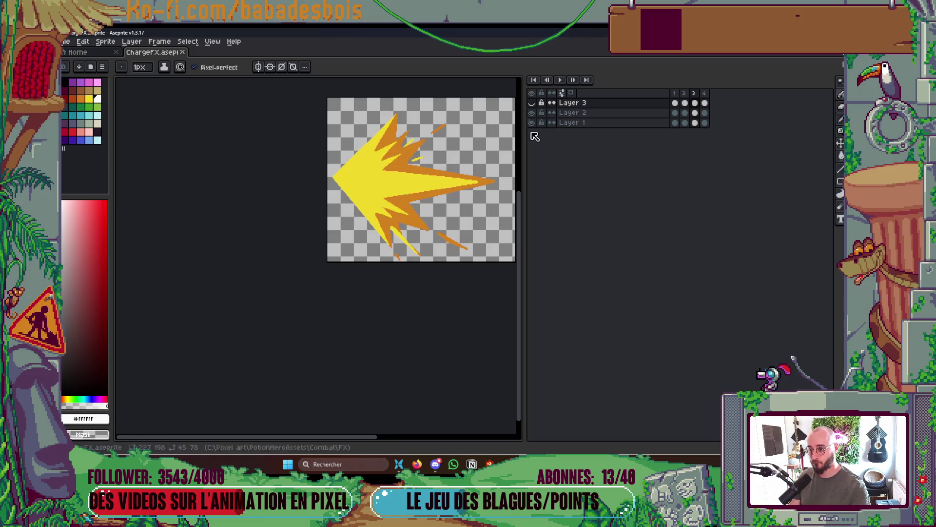
left_click_drag(471, 194, 449, 220)
- Open and dismiss the Export Sprite Sheet options, then switch to the Godot editor
key("ctrl+e")
key("Escape")
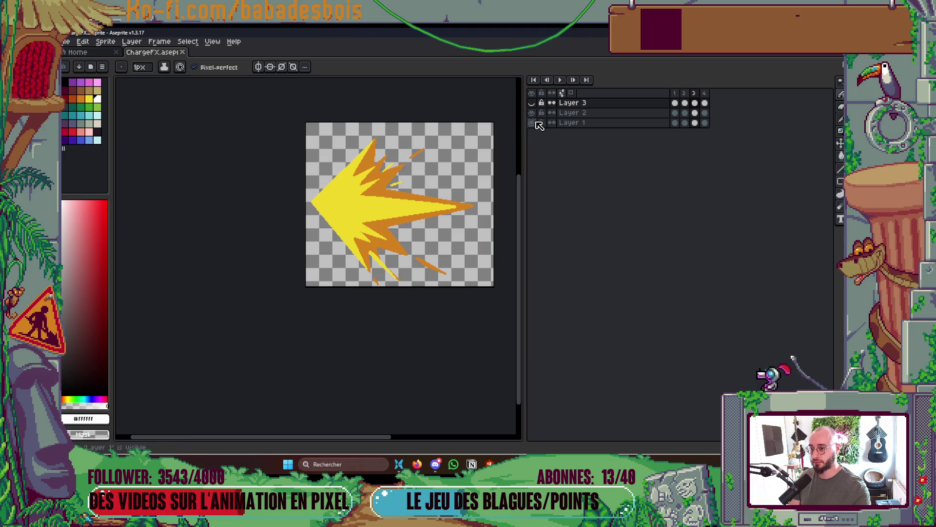
key("alt+Tab")
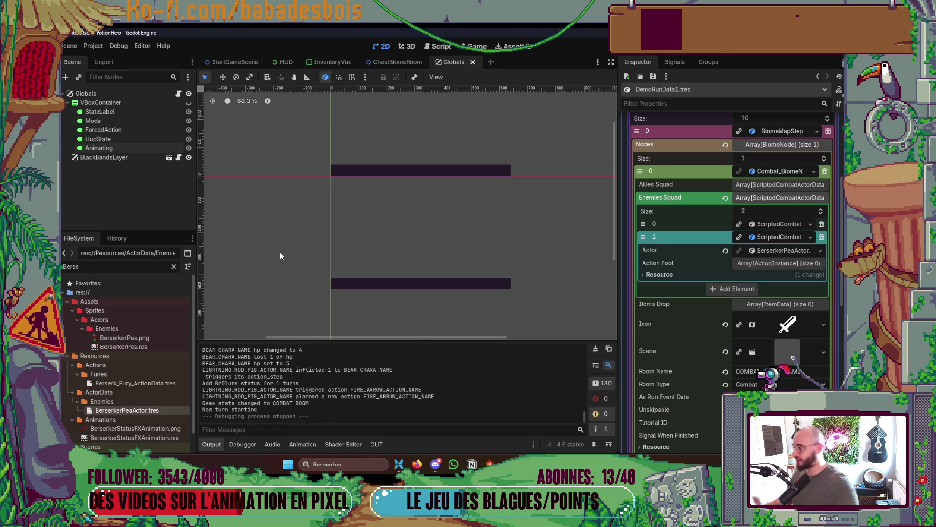
left_click(84, 48)
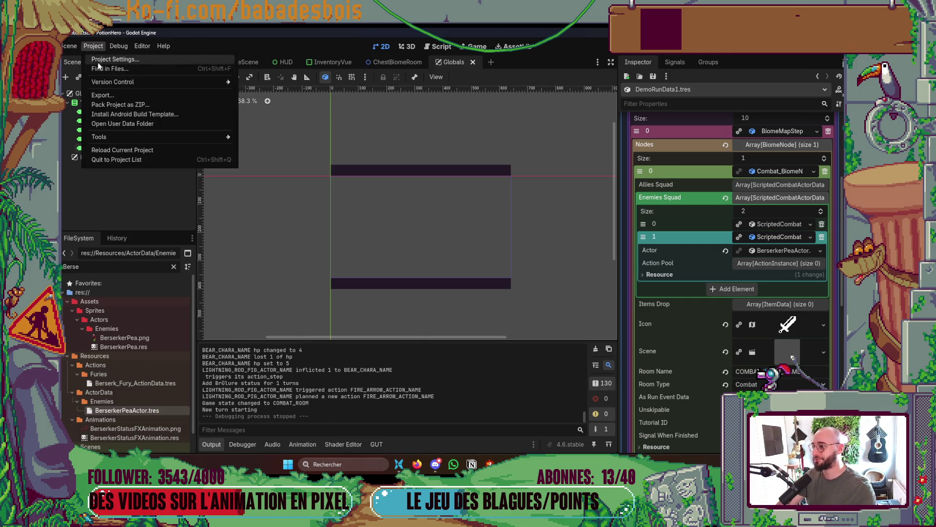
left_click(112, 60)
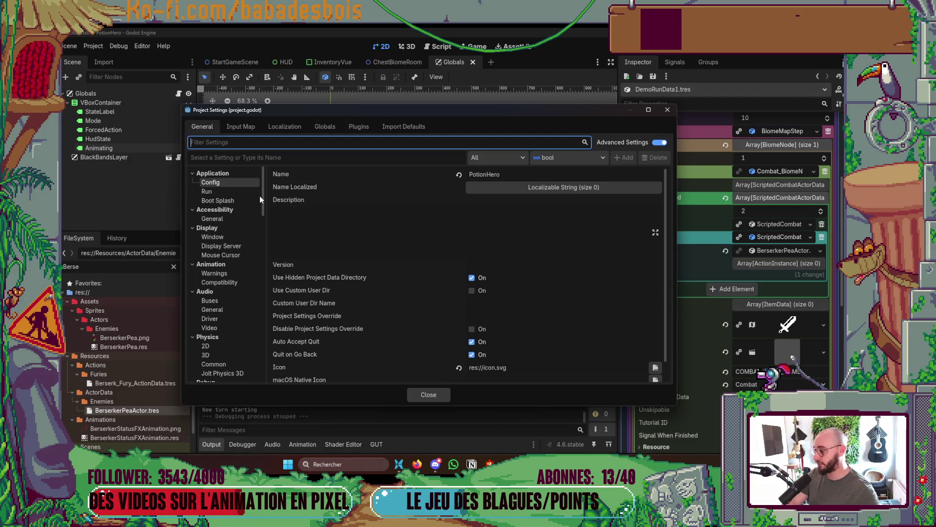
left_click(326, 125)
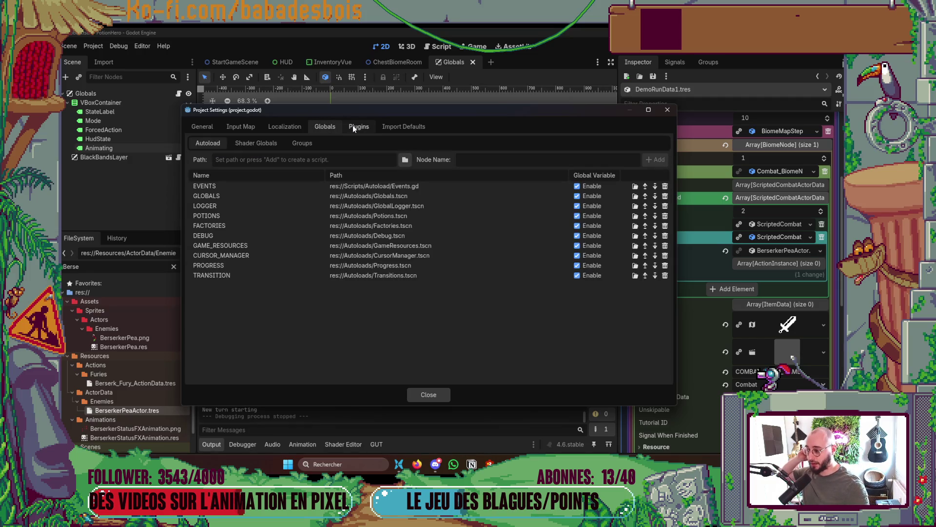
left_click(354, 127)
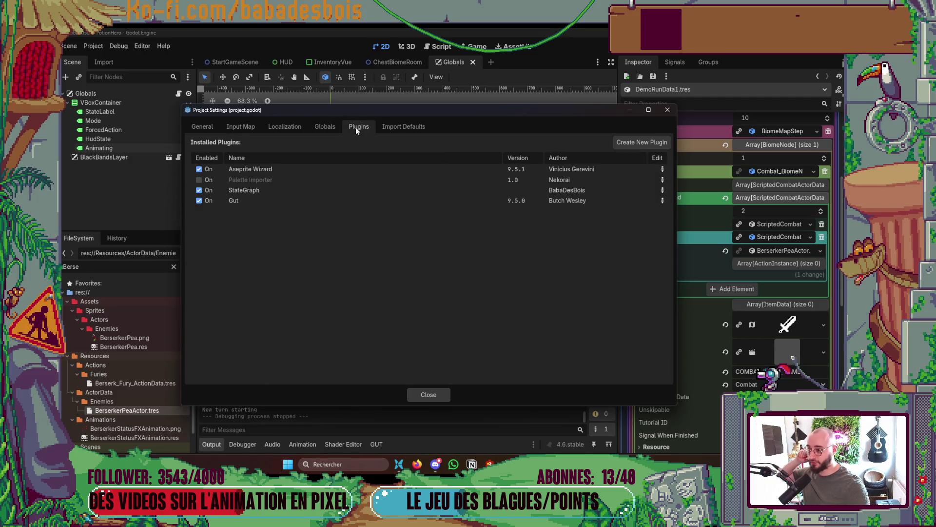
left_click(395, 127)
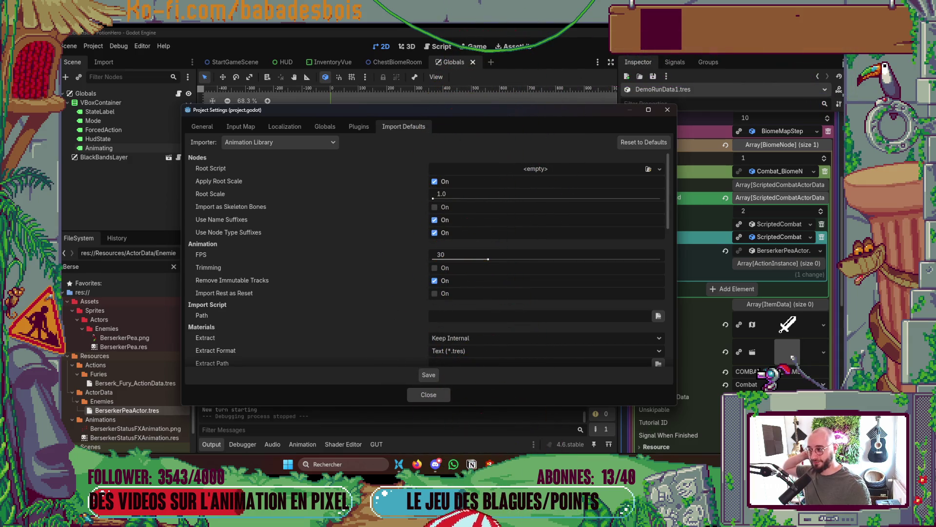
left_click(291, 128)
left_click(235, 126)
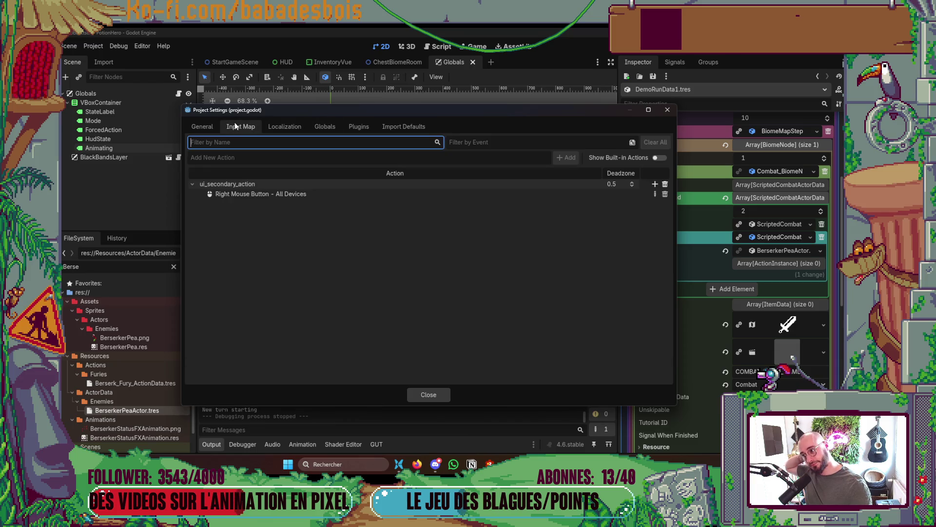
left_click(324, 125)
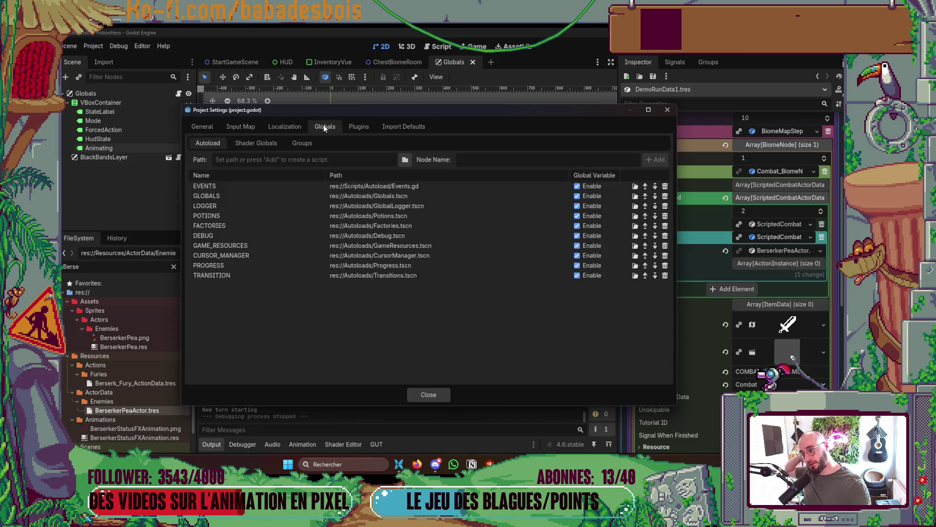
left_click(668, 109)
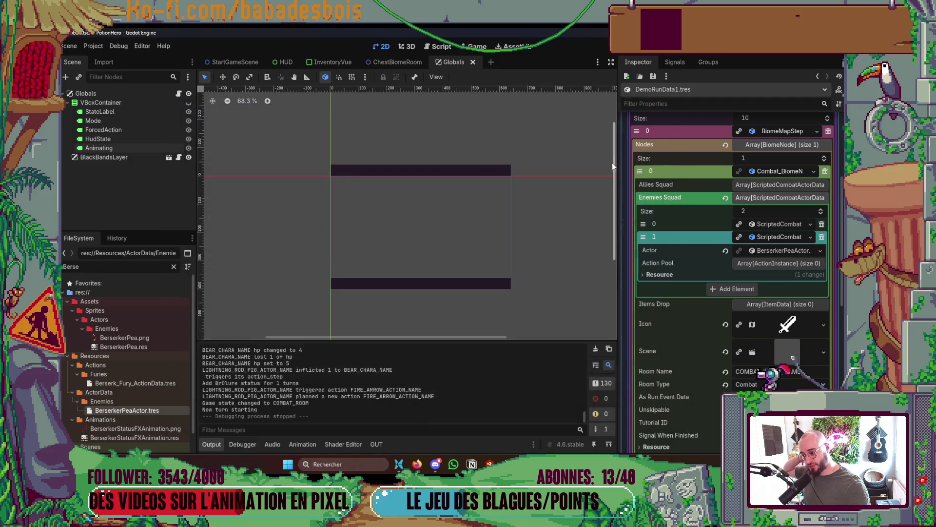
left_click(94, 45)
- Open the Spritesheet Wizard Dock from Project > Tools > Aseprite Wizard
mouse_move(146, 137)
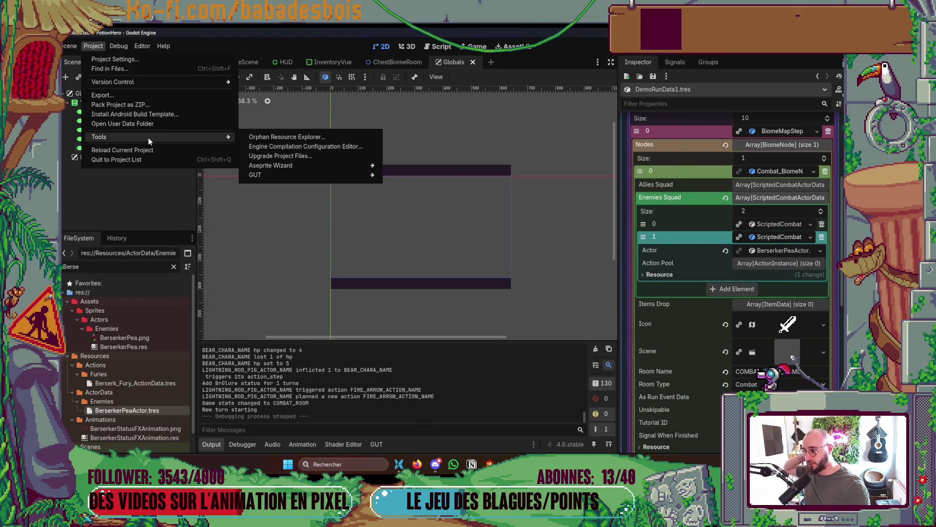
mouse_move(286, 166)
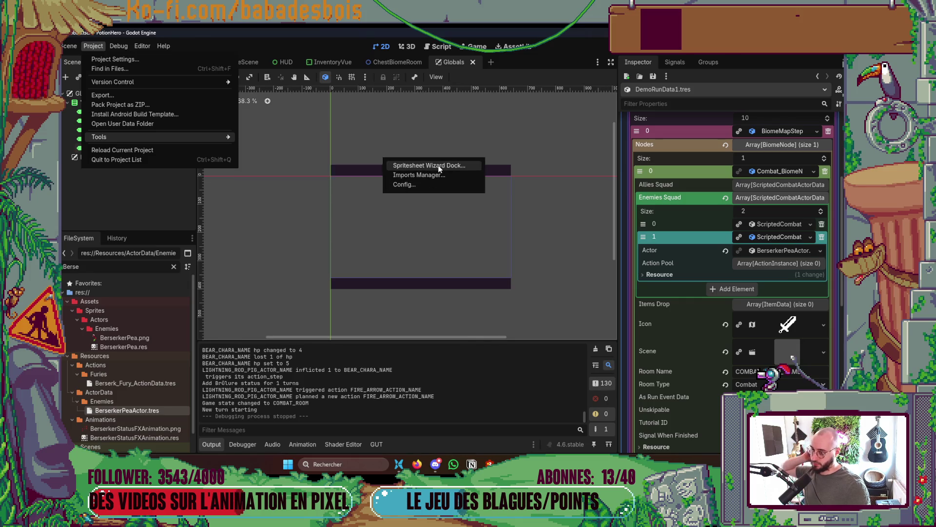
left_click(439, 168)
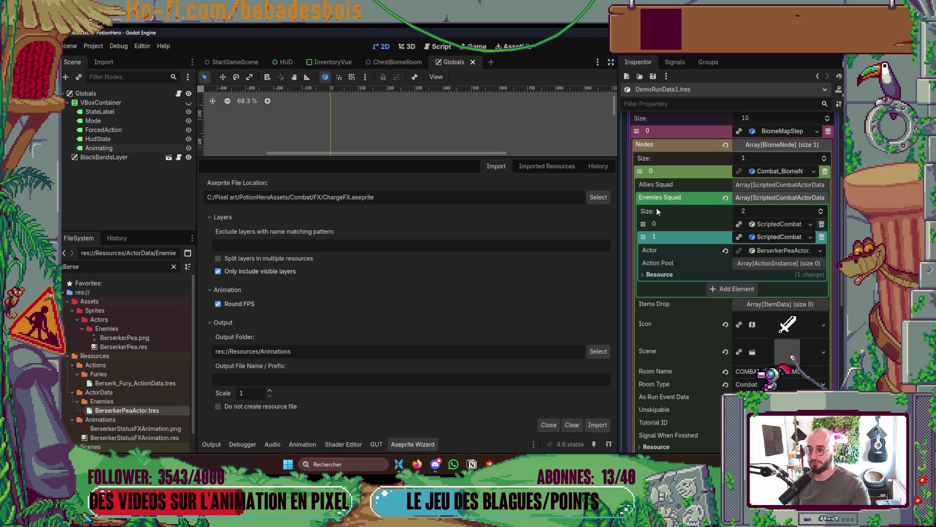
- Select ChargeFX.aseprite from Combat/FX as the source, import it, and dismiss the alert
left_click(599, 198)
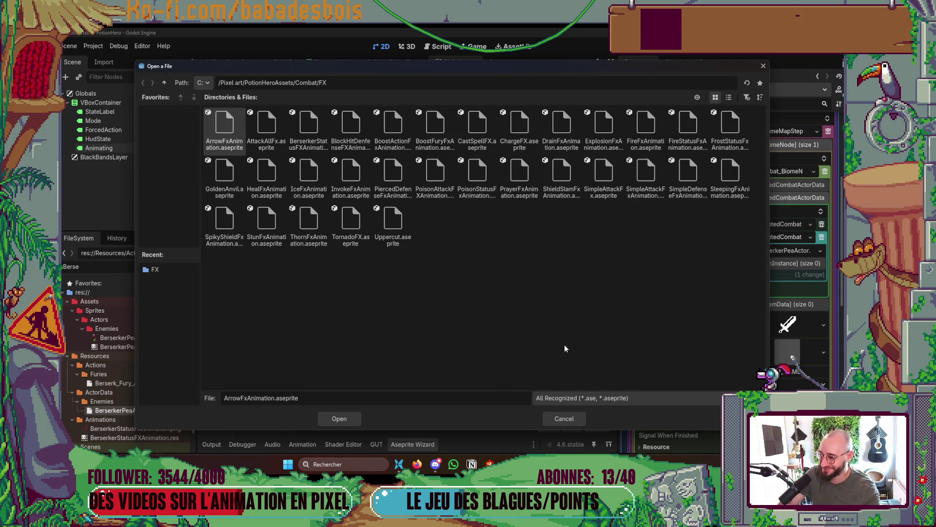
double_click(520, 127)
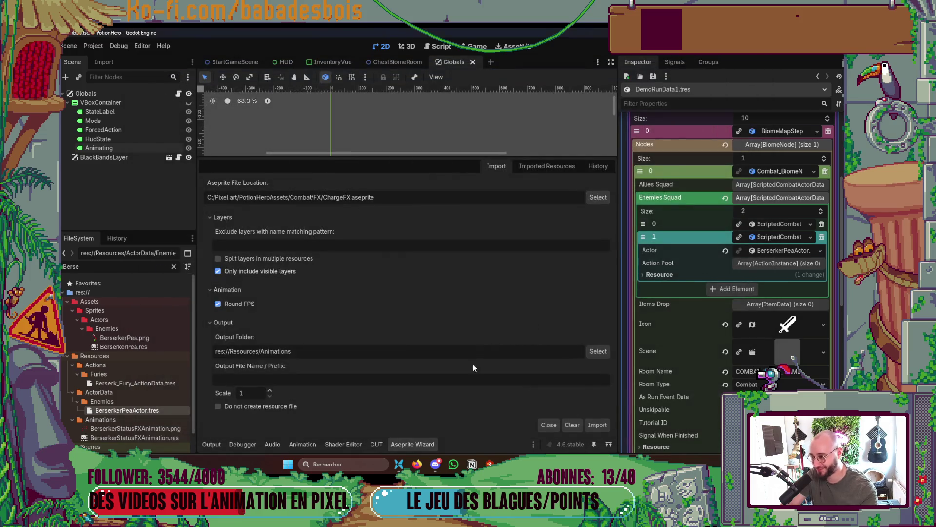
left_click(597, 198)
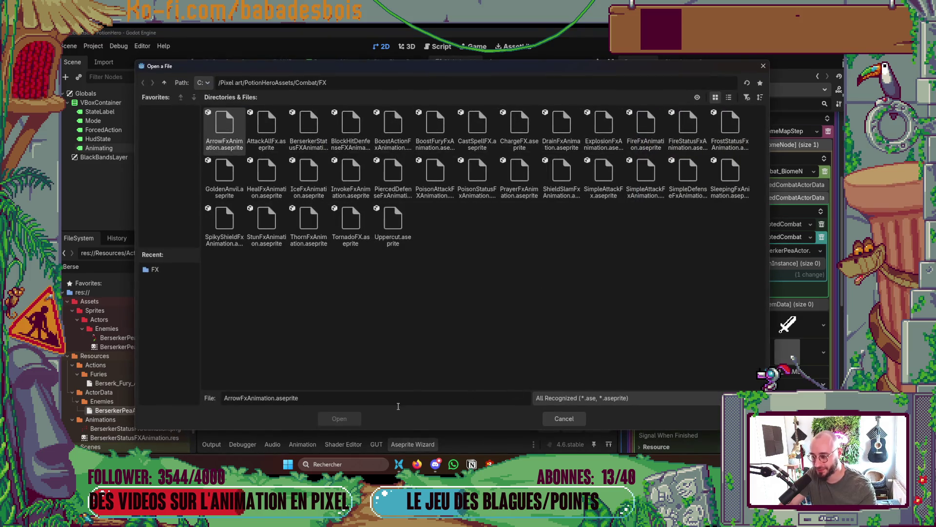
left_click(563, 420)
mouse_move(472, 464)
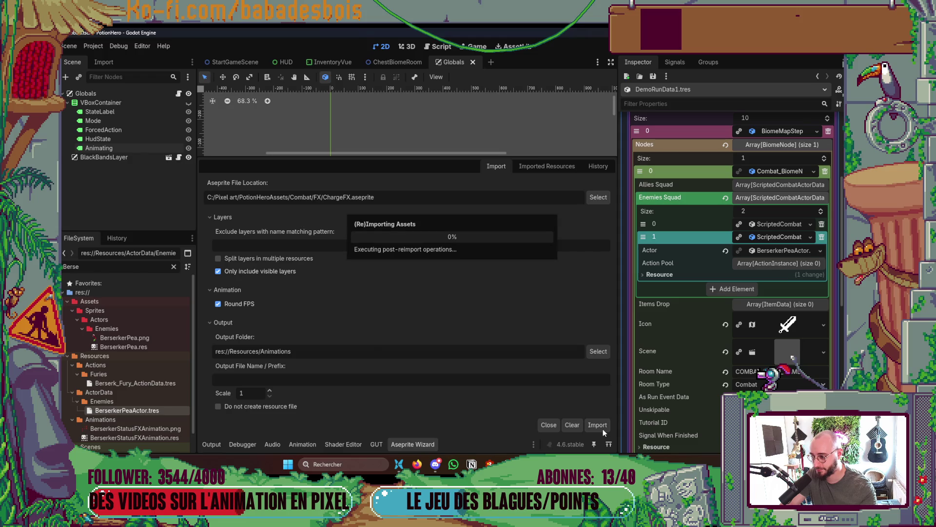
left_click(452, 260)
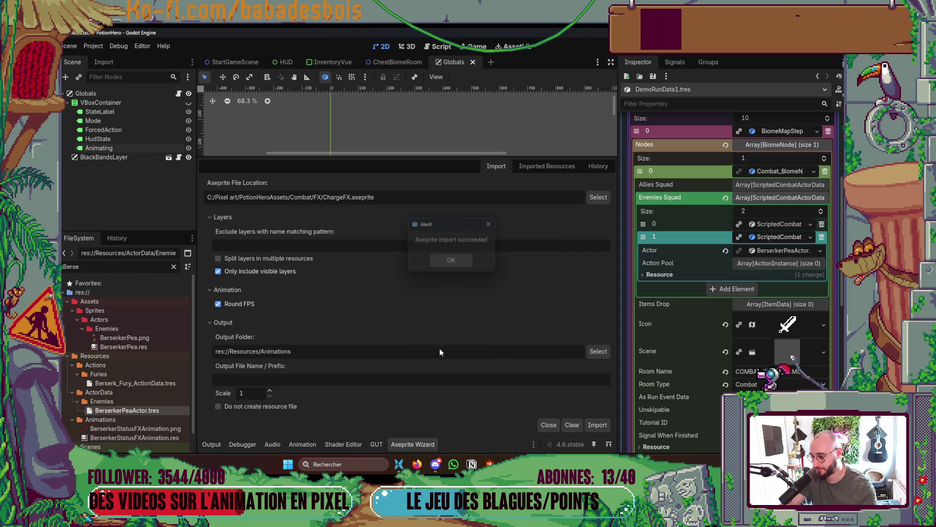
left_click(414, 444)
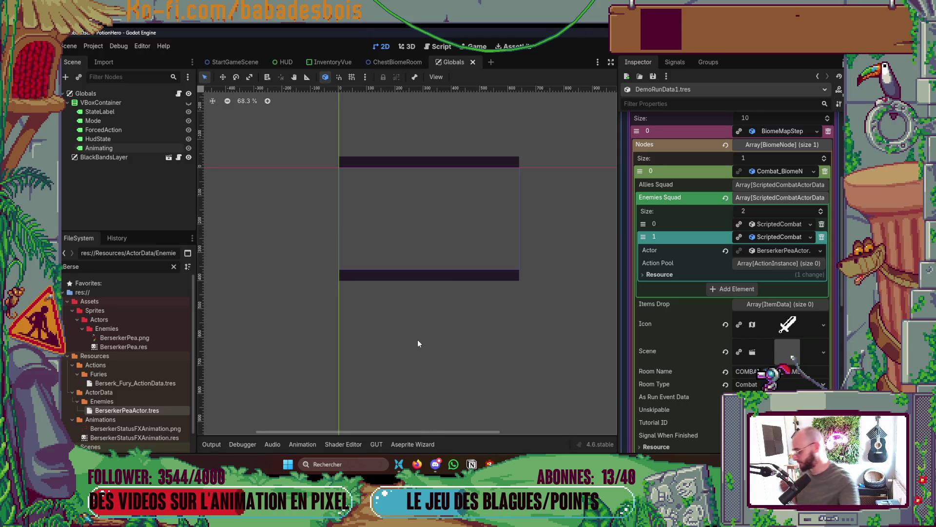
- Clear the FileSystem filter and quick-open ChargeFX.tscn by searching 'Charge'
left_click(174, 266)
scroll(133, 341, "down", 10)
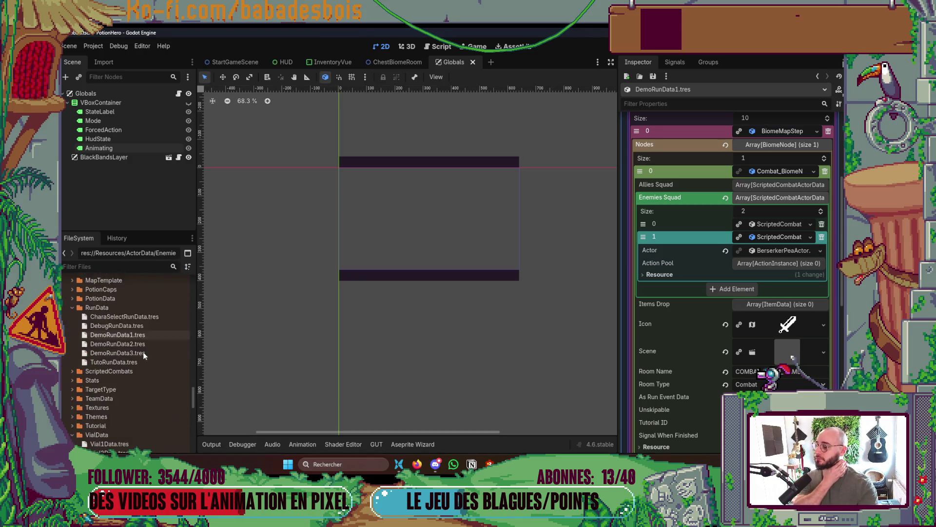
scroll(190, 366, "down", 2)
scroll(199, 373, "down", 1)
scroll(168, 376, "down", 2)
scroll(169, 376, "down", 10)
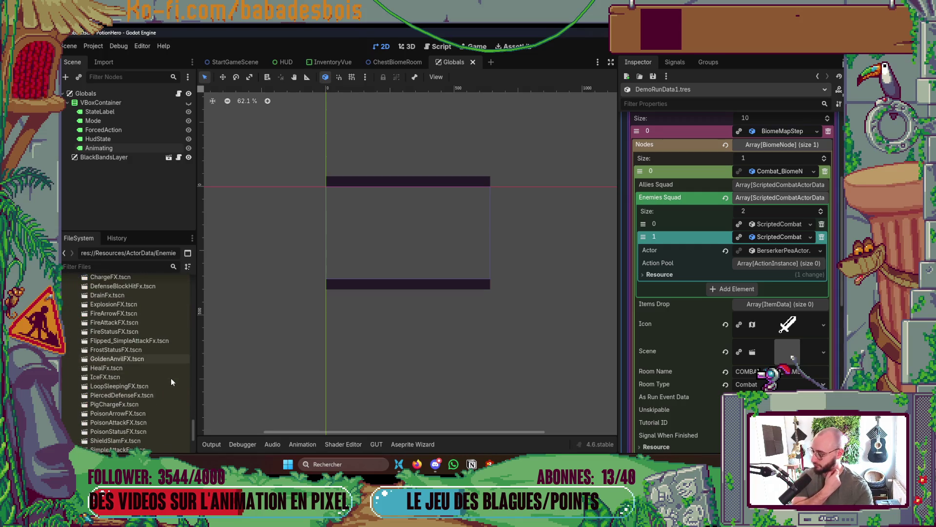
scroll(169, 380, "down", 1)
scroll(148, 384, "up", 3)
scroll(146, 385, "down", 4)
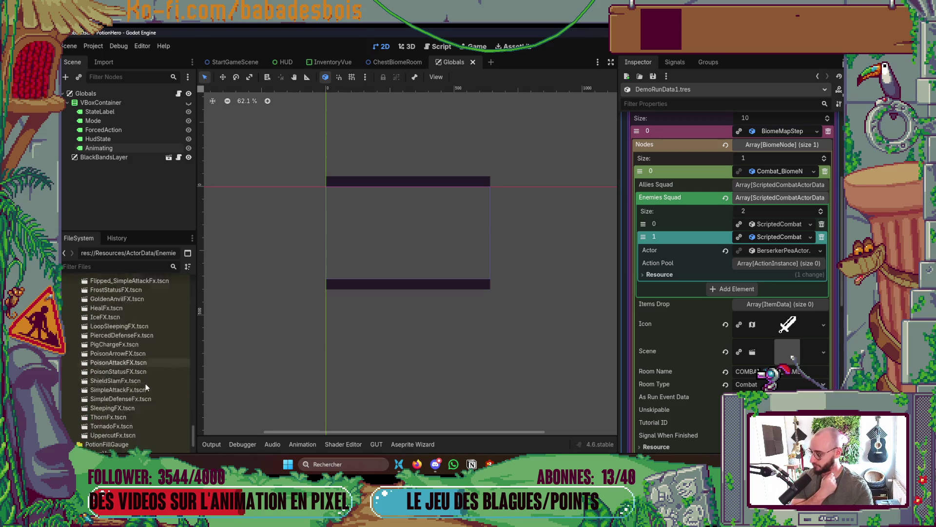
scroll(145, 382, "up", 5)
key("ctrl+shift+o")
type("Charge")
key("Return")
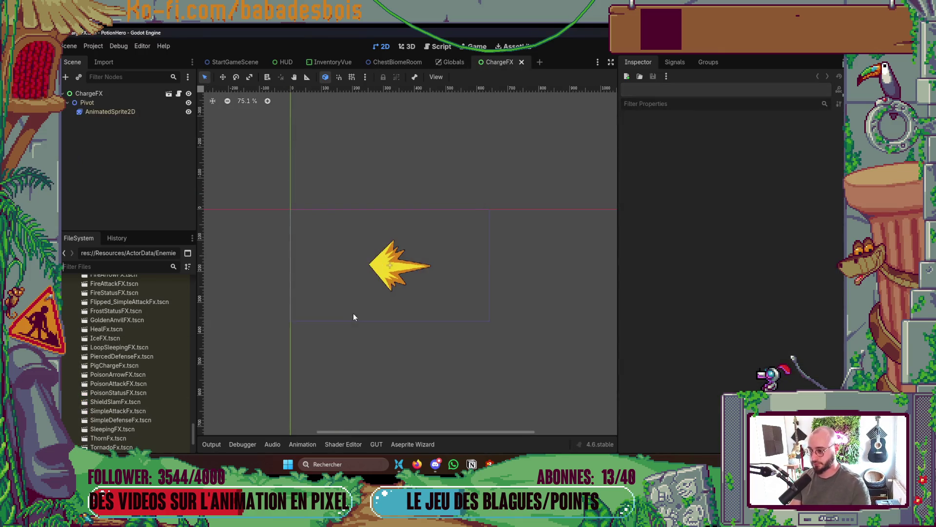
- Select the AnimatedSprite2D node and expand its ShaderMaterial in the Inspector
left_click(115, 94)
scroll(426, 265, "down", 3)
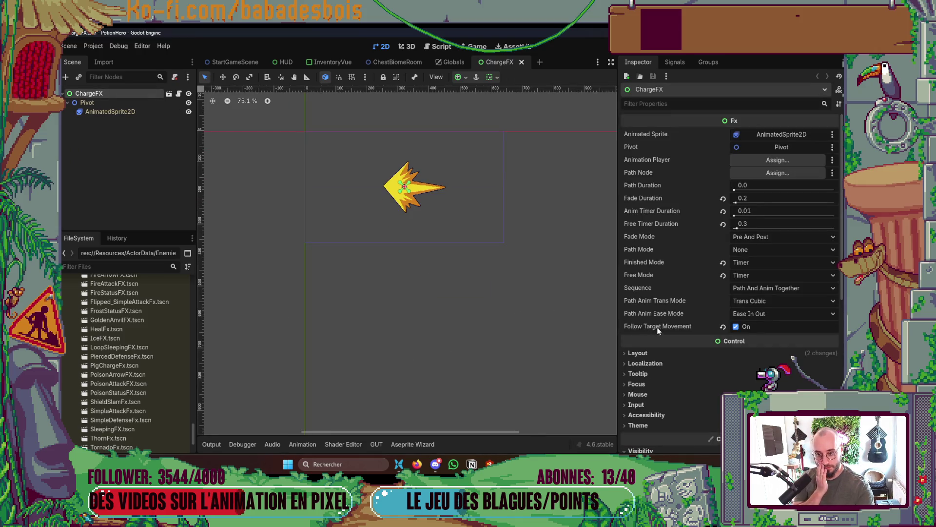
scroll(676, 367, "down", 3)
scroll(676, 365, "down", 3)
left_click(669, 354)
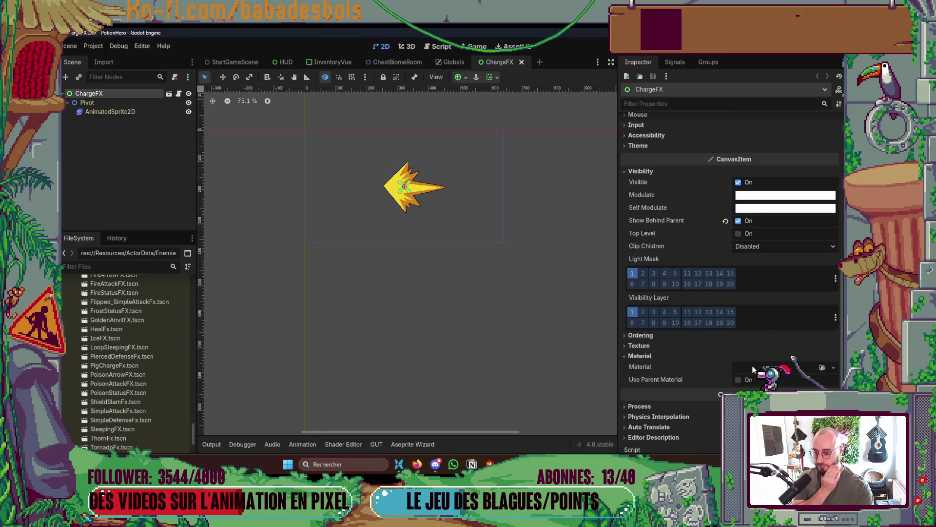
left_click(145, 112)
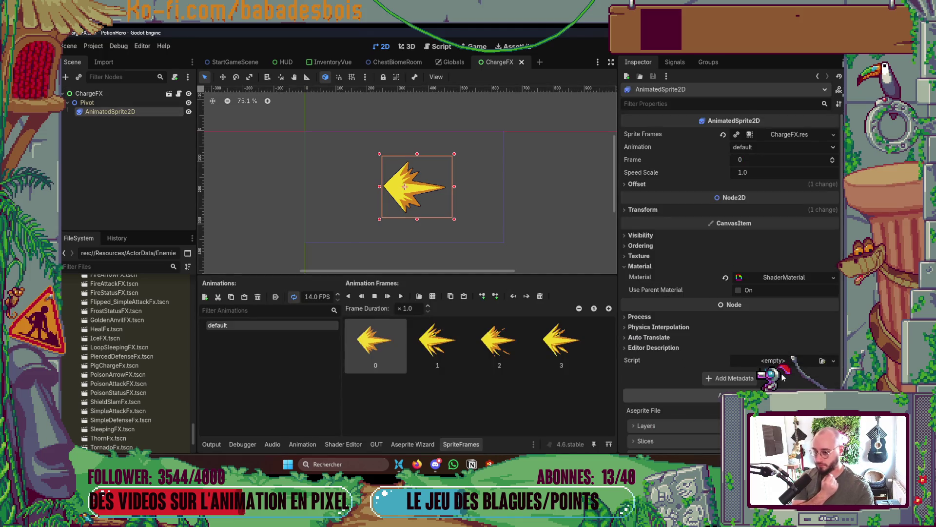
left_click(725, 277)
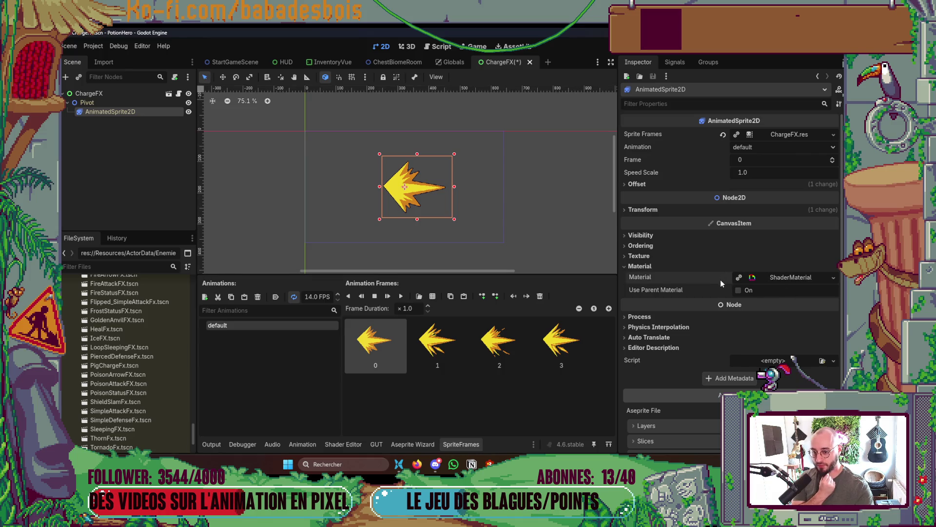
left_click(787, 280)
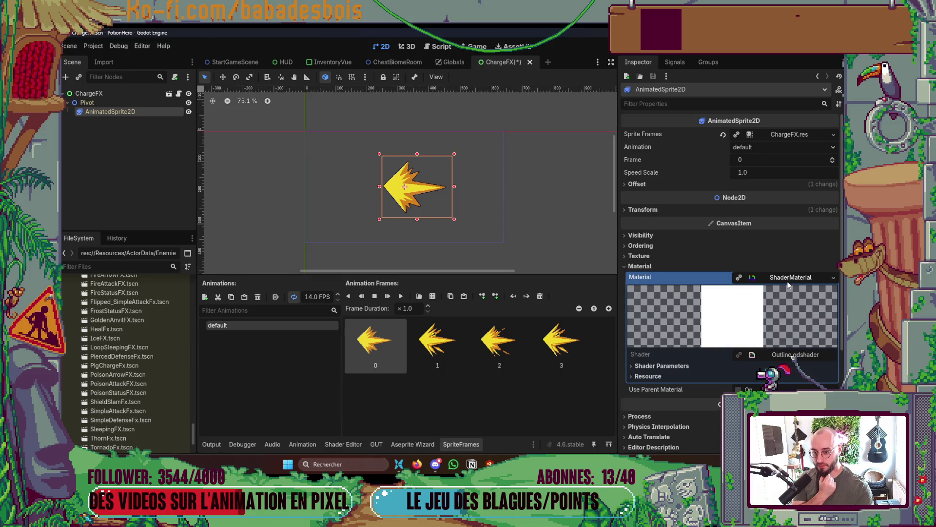
- View the Outline shader's code, close it, and save the ChargeFX scene
left_click(677, 366)
scroll(676, 367, "down", 3)
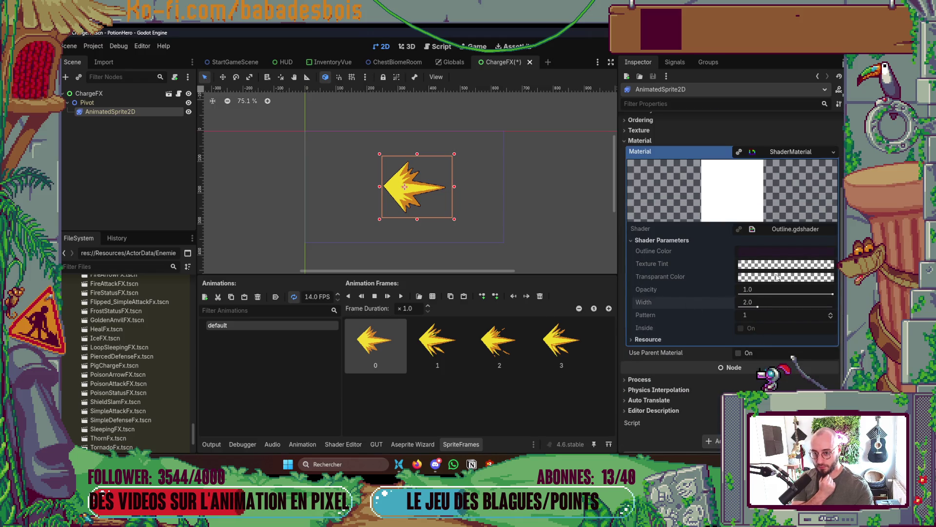
left_click(794, 228)
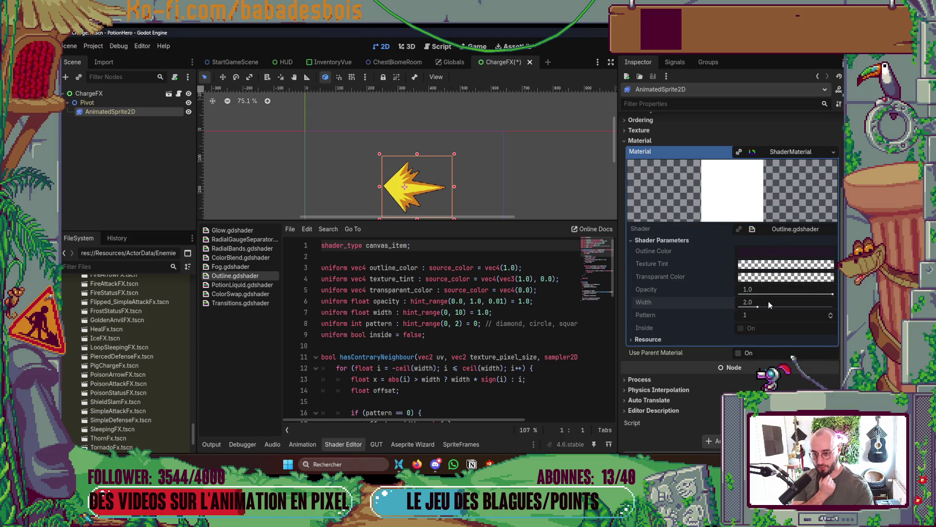
left_click(345, 447)
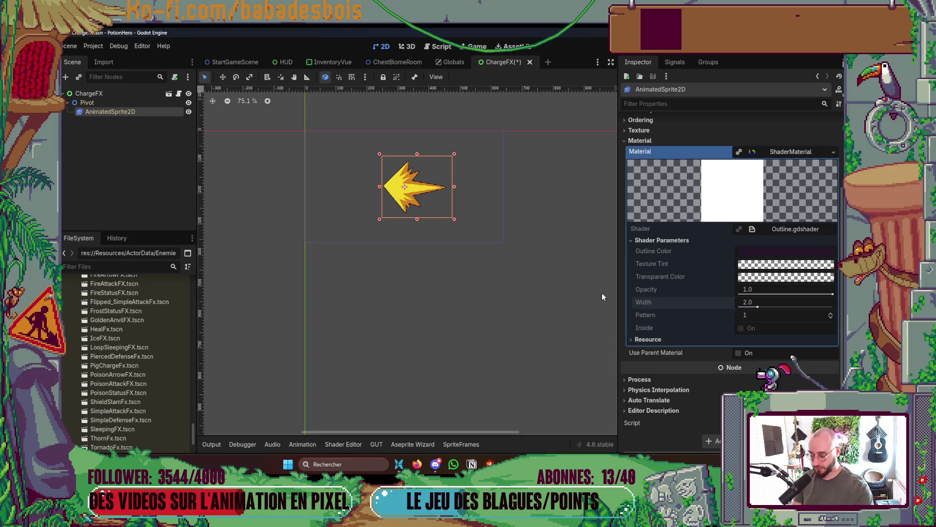
key("ctrl+s")
- Set the outline Width parameter to 0.0, save, and start adding a child under Pivot
left_click(754, 241)
left_click_drag(754, 308, 692, 308)
scroll(399, 210, "up", 5)
key("ctrl+s")
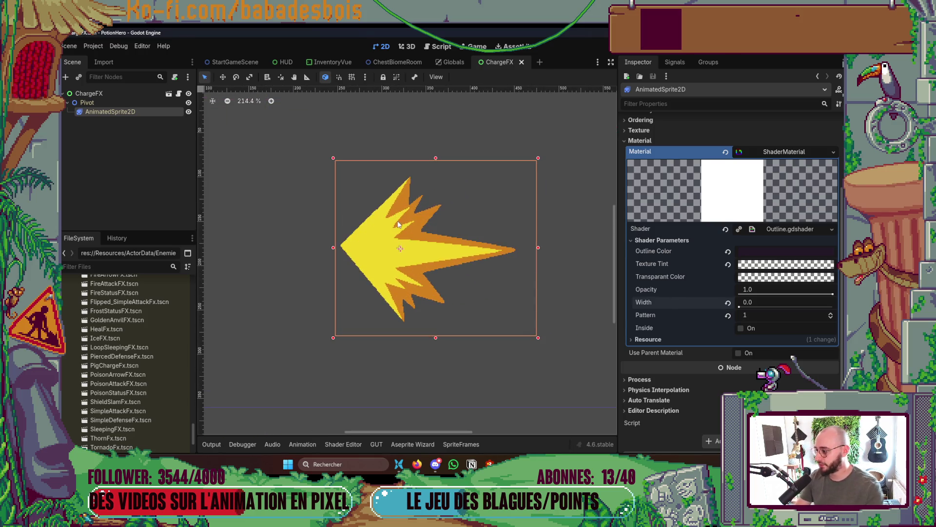
scroll(400, 236, "down", 3)
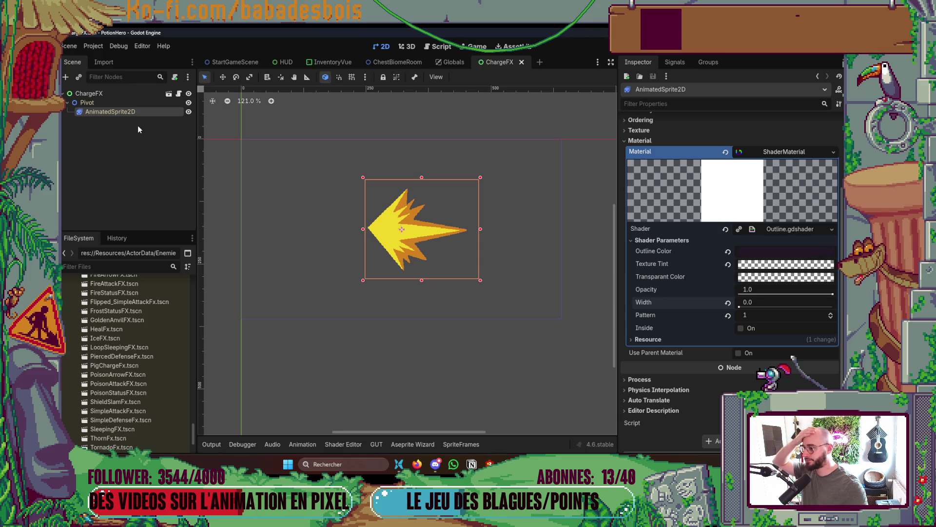
right_click(95, 104)
left_click(150, 111)
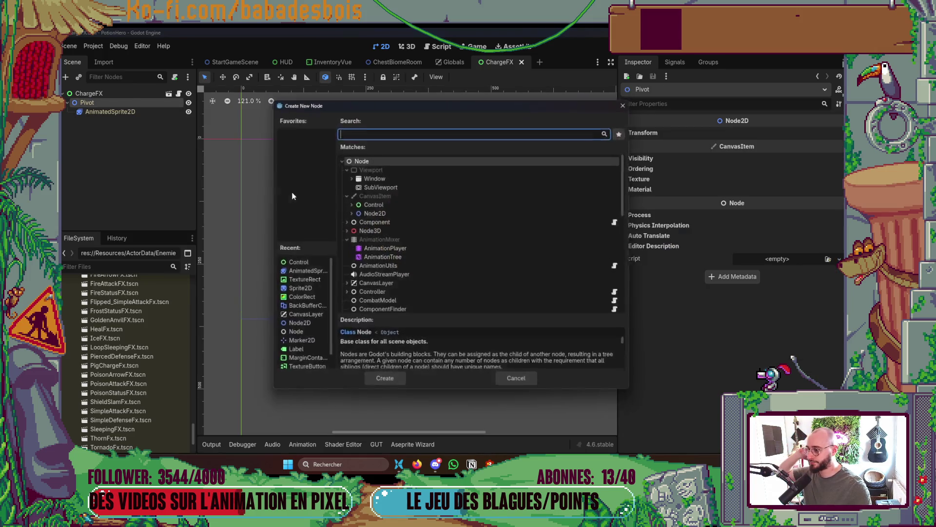
- Add an AnimatedSprite2D under Pivot, save the ChargeFX scene, and switch back to Aseprite
double_click(297, 276)
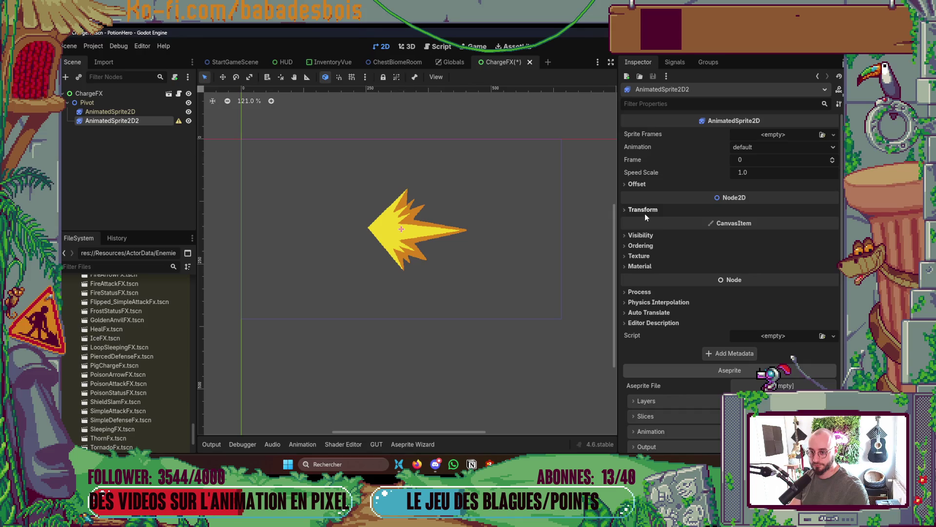
left_click_drag(421, 299, 426, 326)
key("ctrl+s")
mouse_move(617, 464)
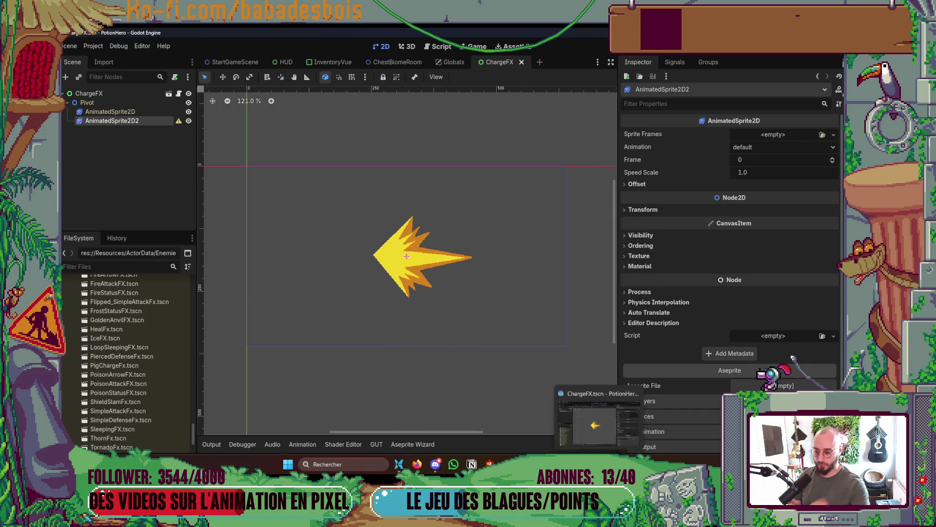
left_click(616, 418)
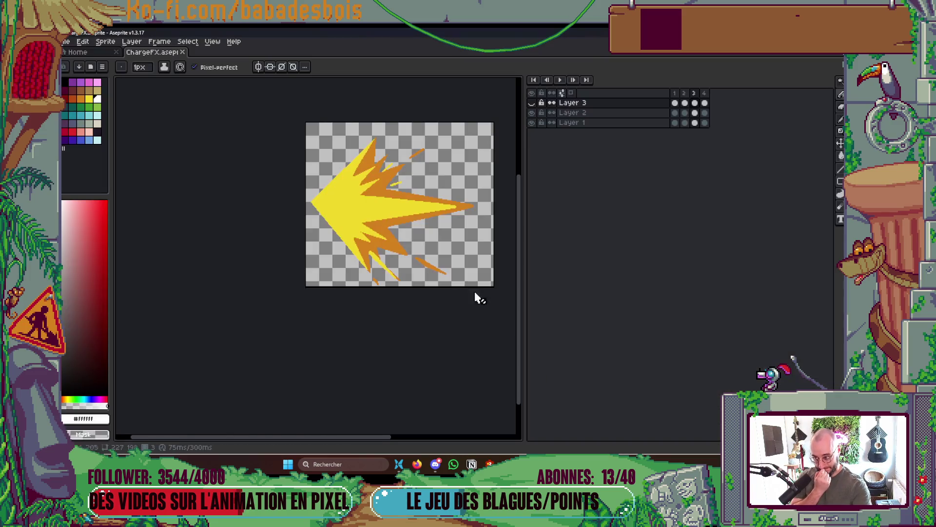
- Hide Layer 1 and Layer 2 so only ChargeFX's white Layer 3 shows
left_click(531, 113)
left_click(531, 103)
key("alt+Tab")
left_click(110, 111)
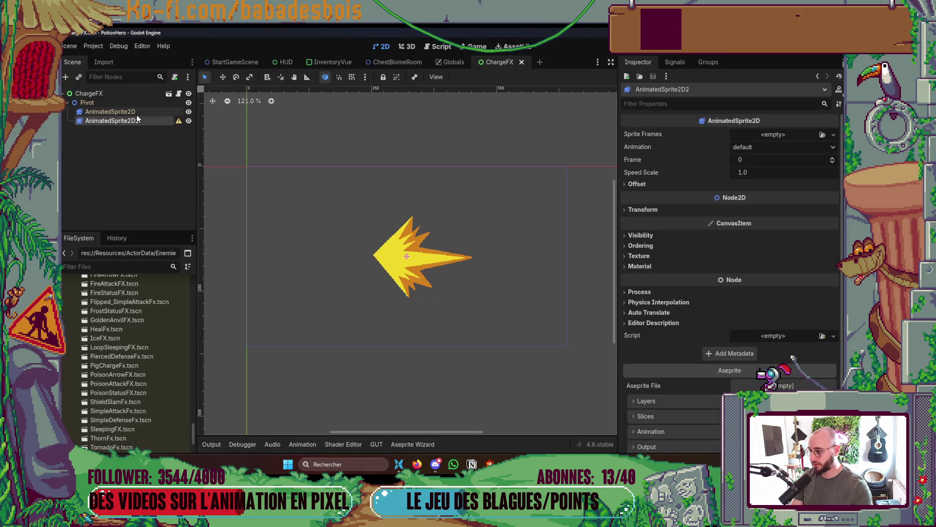
key("alt+Tab")
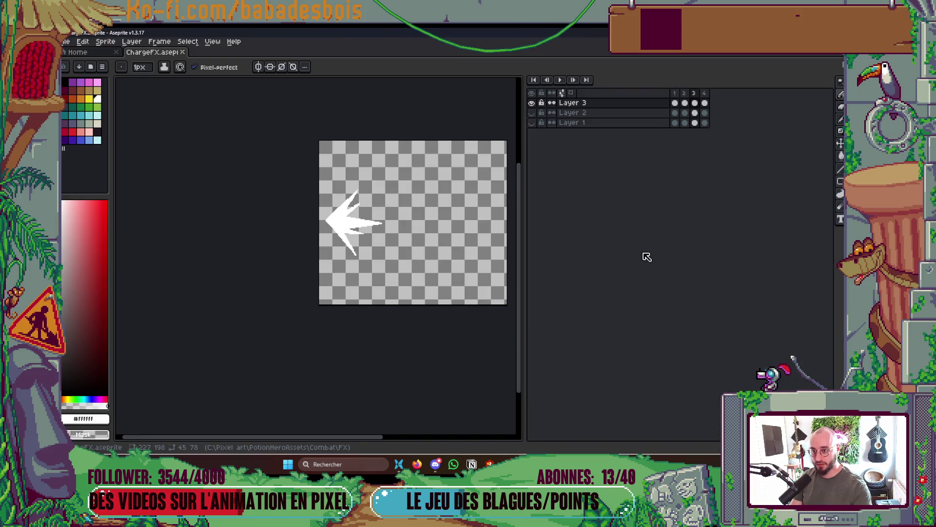
- Export the four frames as a sprite sheet with 'Sheet' appended to the output name
key("ctrl+e")
scroll(469, 263, "down", 2)
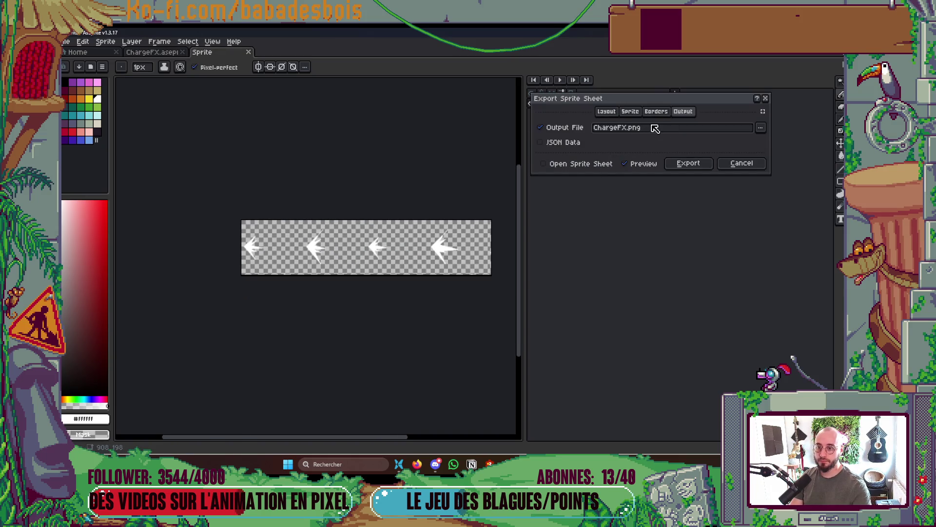
left_click(629, 130)
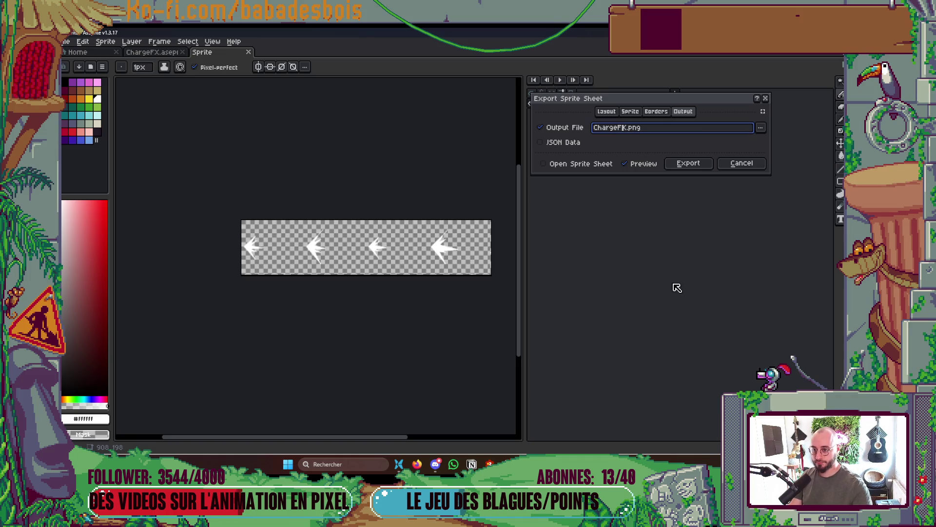
type("Sheet")
key("Return")
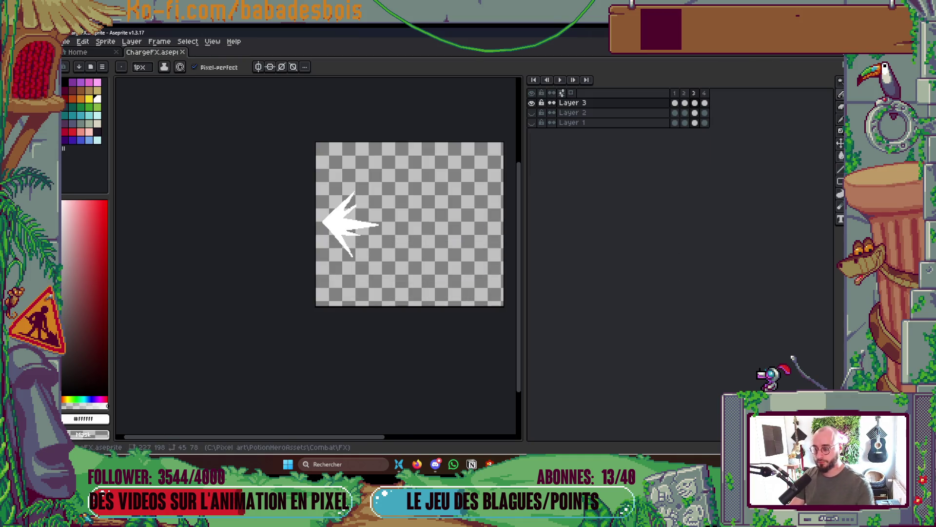
key("alt+Tab")
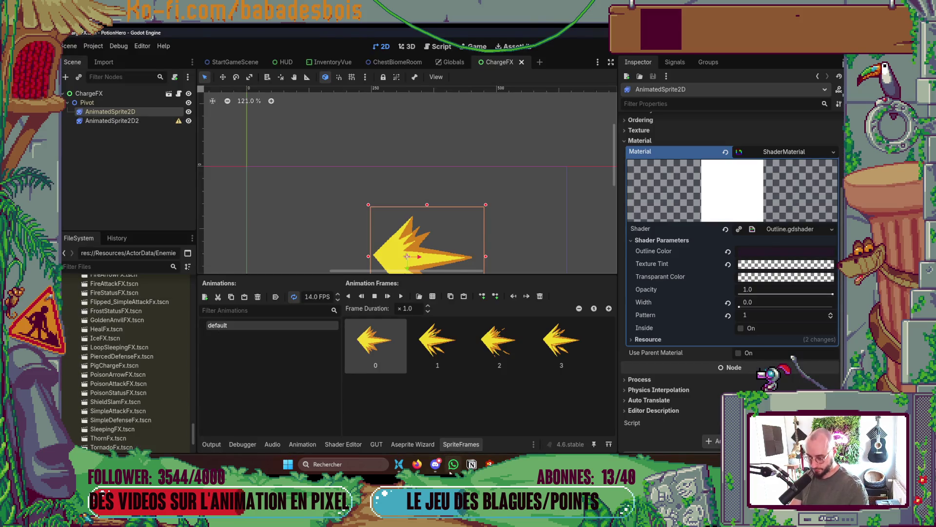
left_click(399, 464)
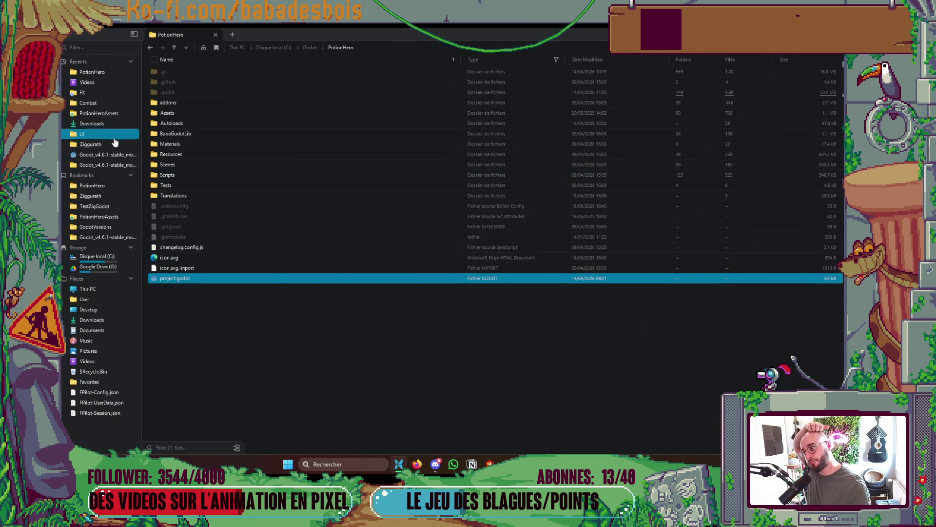
- Open the combat FX folder and select ChargeFXTop.png
left_click(83, 92)
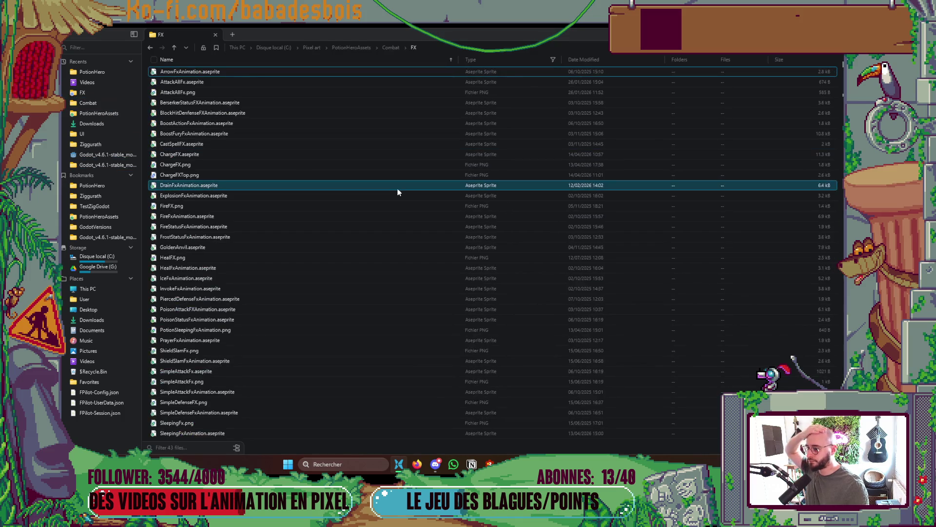
left_click(210, 185)
key("alt+Tab")
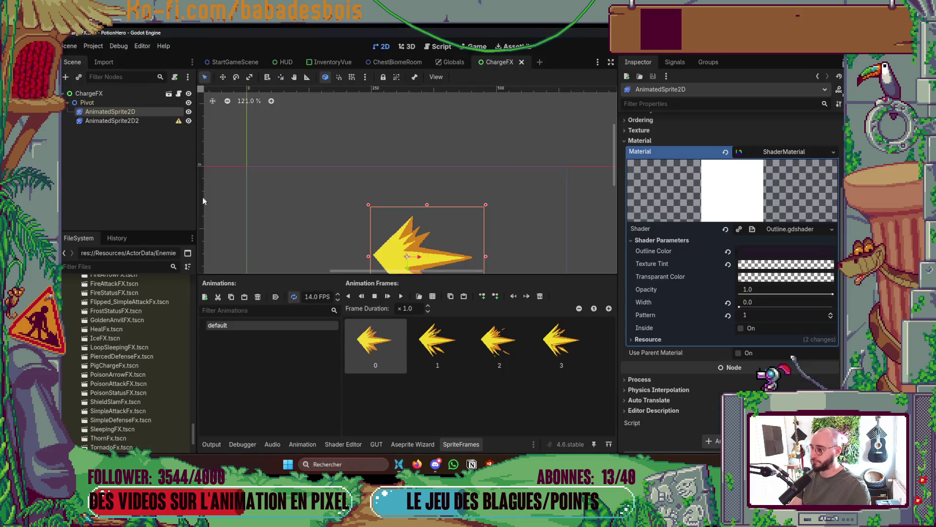
- Filter Godot's project files by 'Char' to locate ChargeFXTop.png, and select AnimatedSprite2D2
left_click(153, 270)
type("Char")
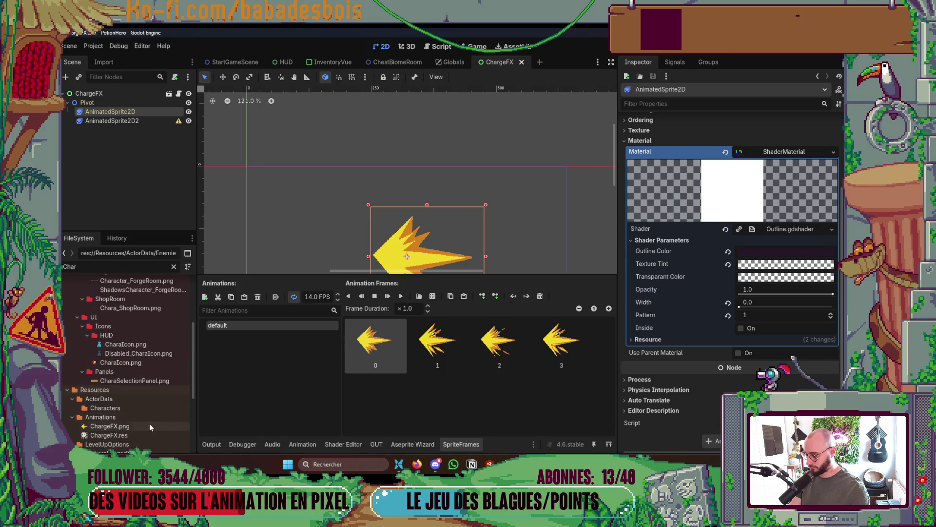
key("alt+Tab")
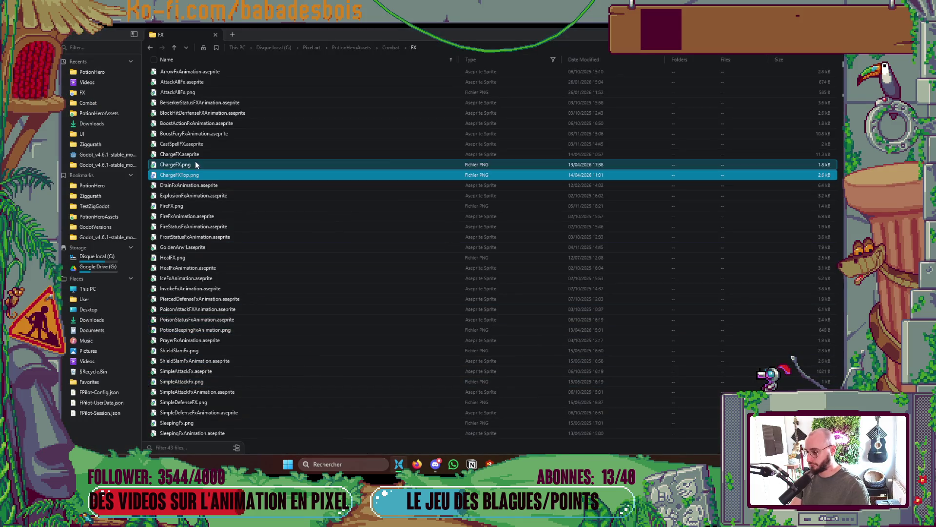
key("alt+Tab")
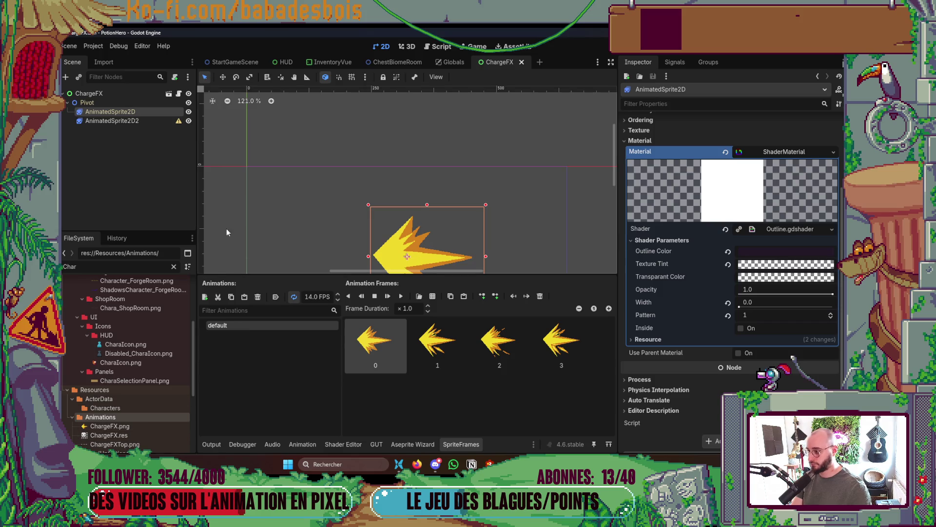
left_click(117, 120)
- Give AnimatedSprite2D2 new SpriteFrames with all four frames of ChargeFXTop.png sliced as one row
left_click(833, 134)
left_click(804, 158)
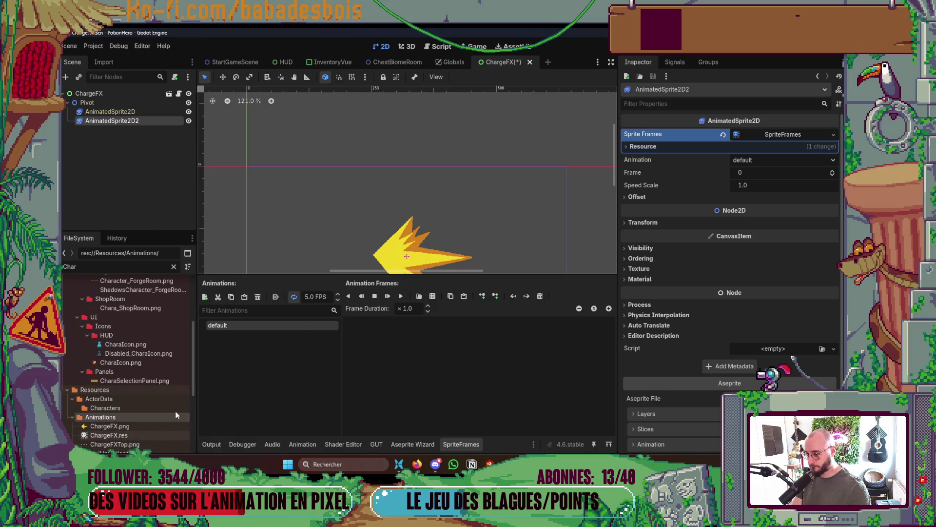
left_click(433, 296)
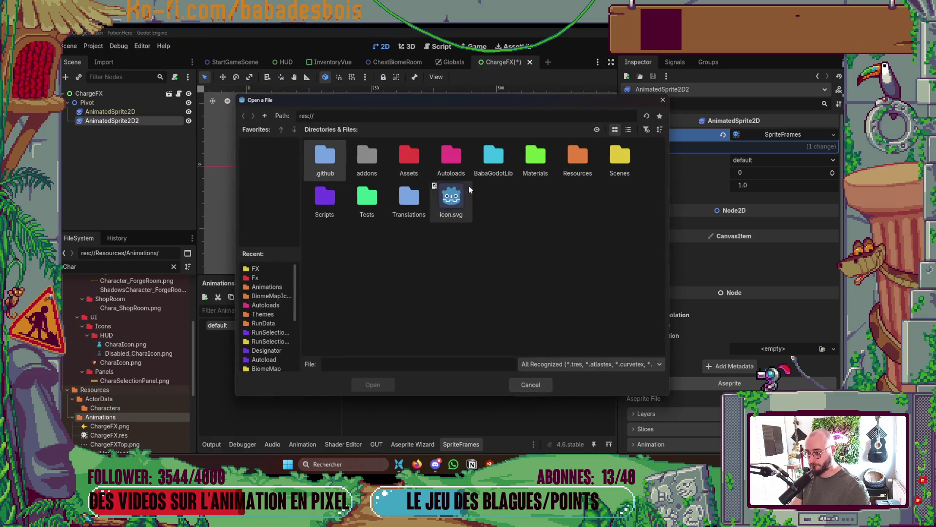
double_click(568, 143)
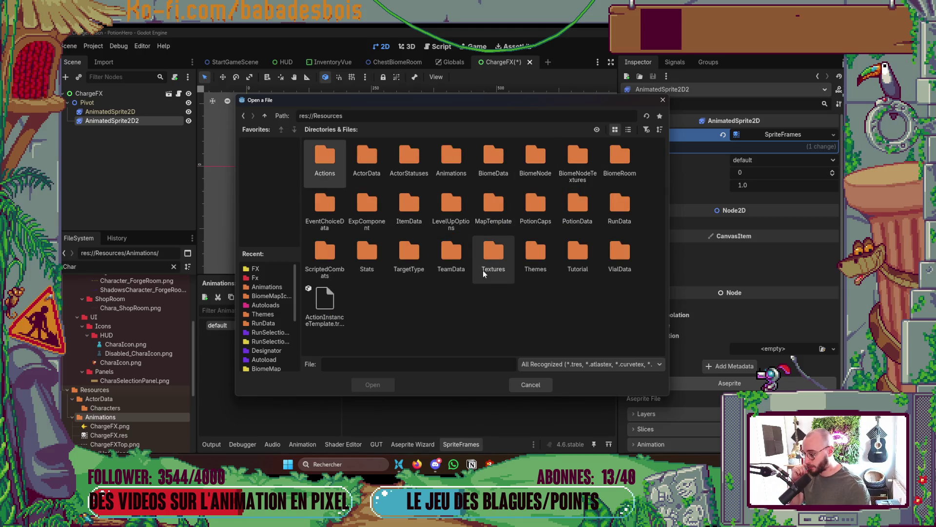
double_click(469, 154)
left_click(571, 200)
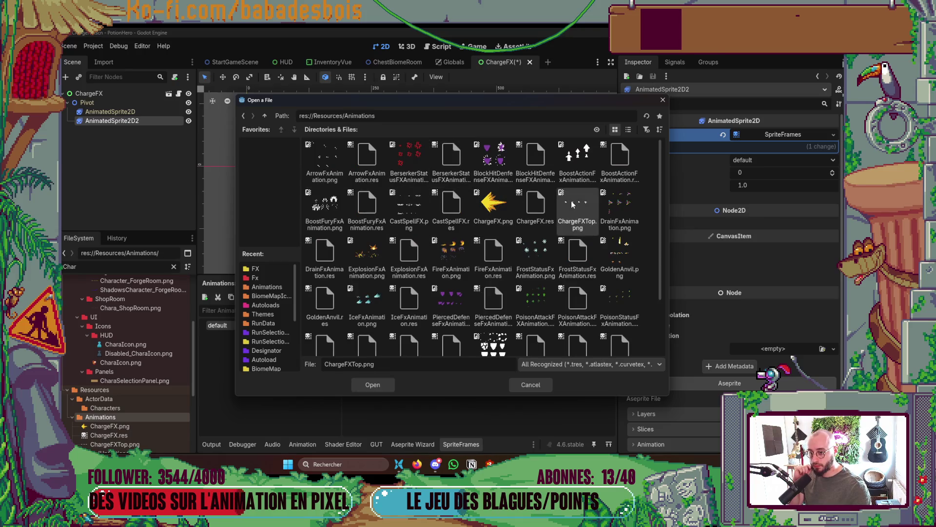
double_click(572, 201)
type("1")
key("Return")
left_click_drag(271, 256, 551, 299)
left_click(379, 385)
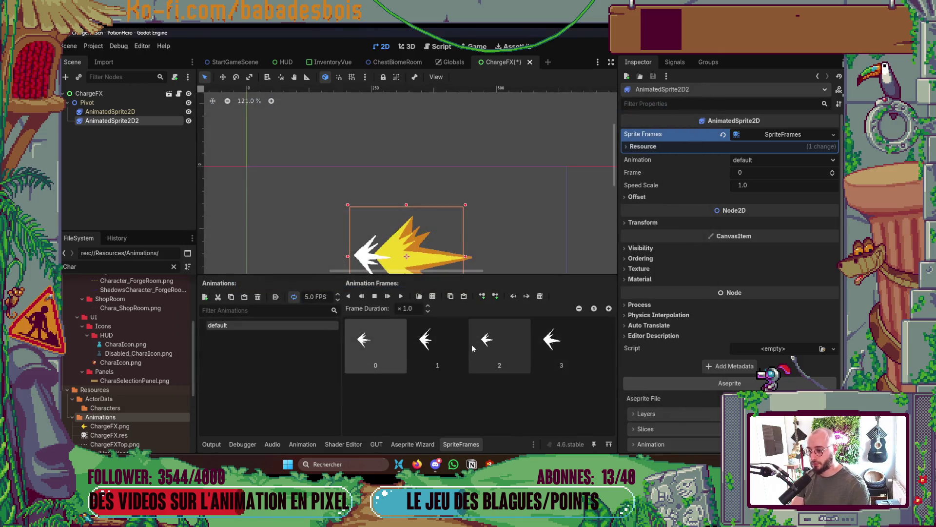
- Nest AnimatedSprite2D2 under the yellow burst AnimatedSprite2D
left_click(109, 111)
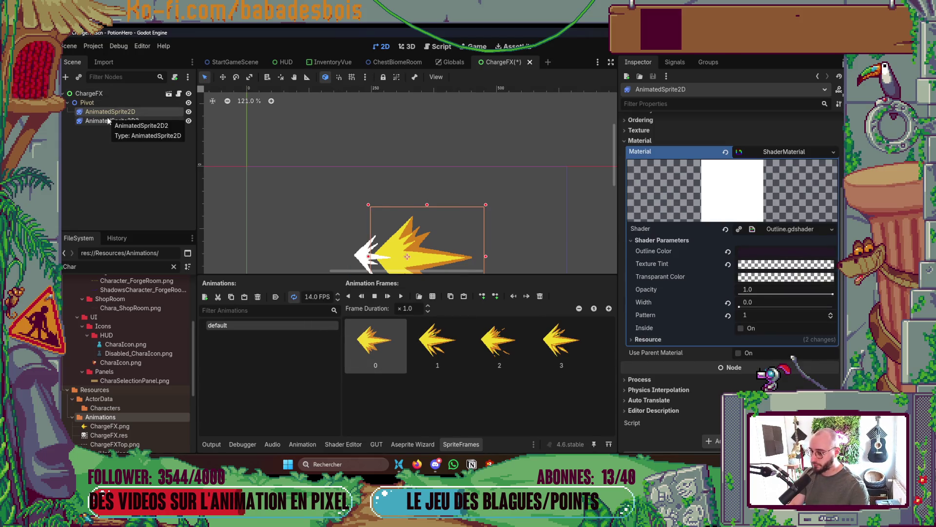
left_click(108, 121)
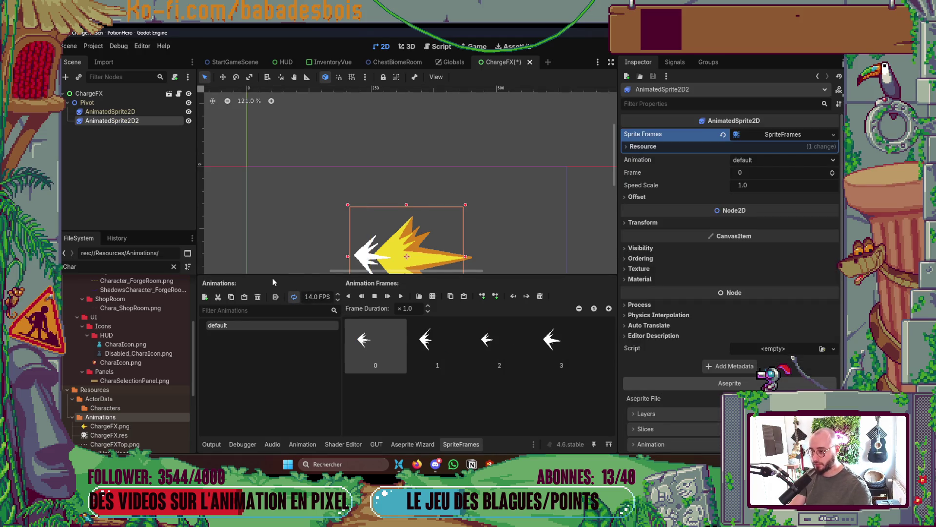
scroll(251, 210, "down", 2)
left_click_drag(136, 123, 145, 114)
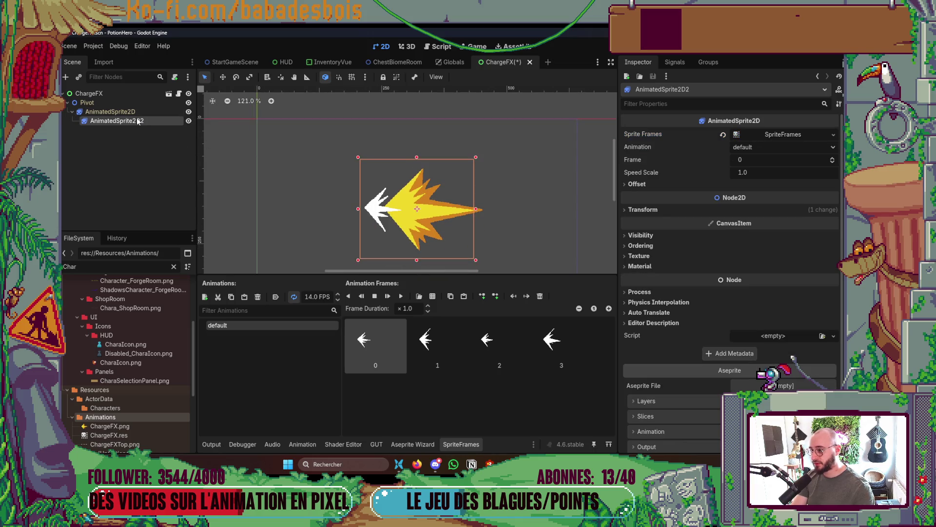
- Reset the top sprite's position to 0, 0 and compare the yellow burst's offset
left_click(681, 214)
left_click(726, 230)
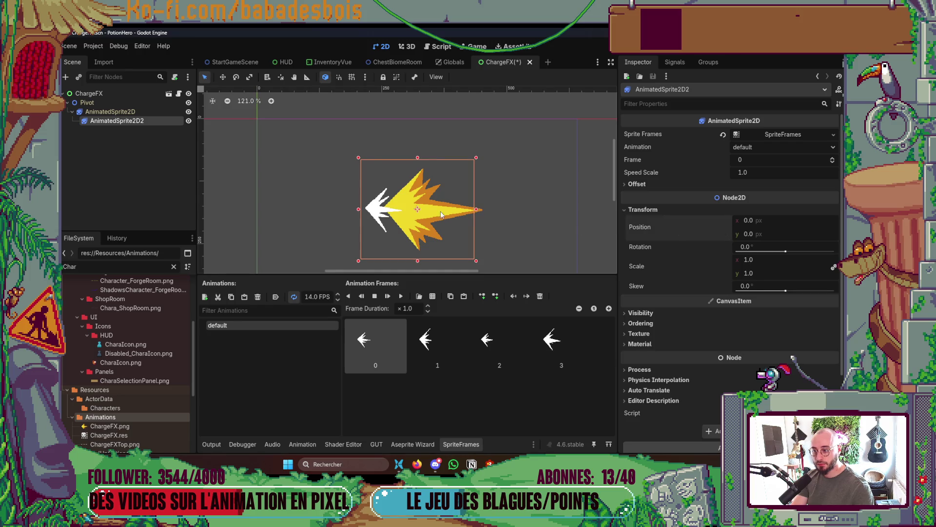
left_click(110, 111)
scroll(677, 232, "up", 5)
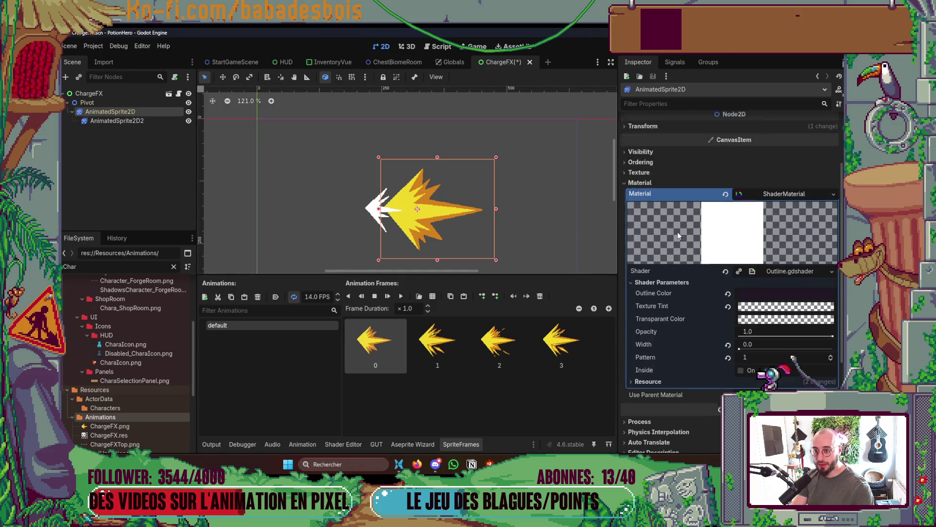
left_click(692, 184)
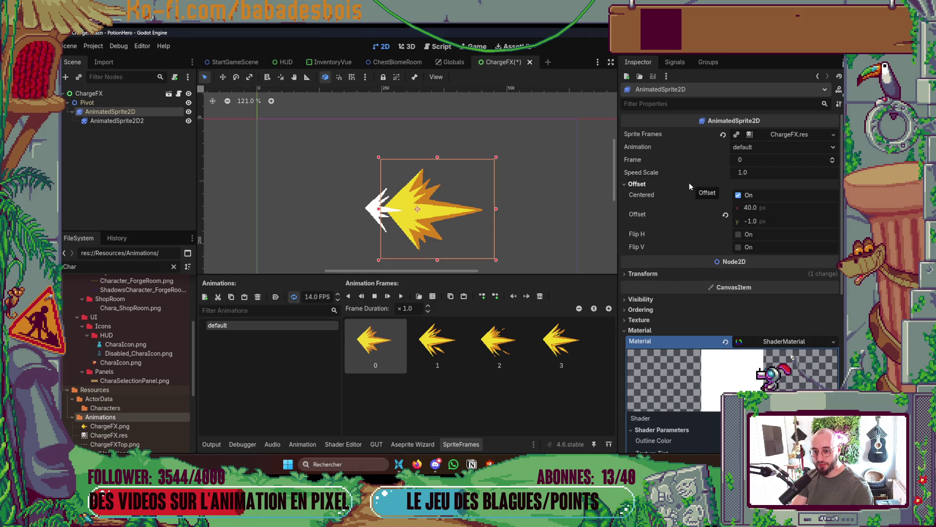
left_click(117, 121)
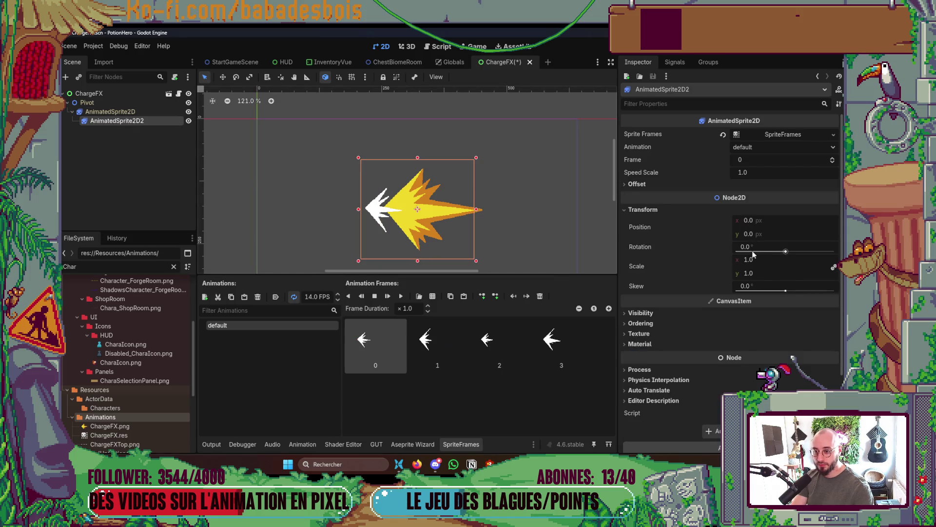
- Set the top sprite's offset to 40, -1 and save the scene
left_click(692, 184)
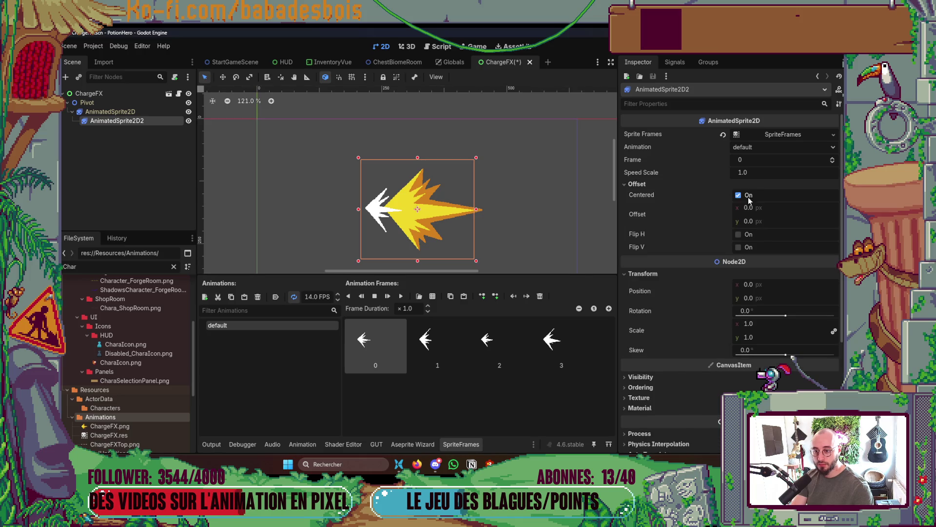
left_click(763, 209)
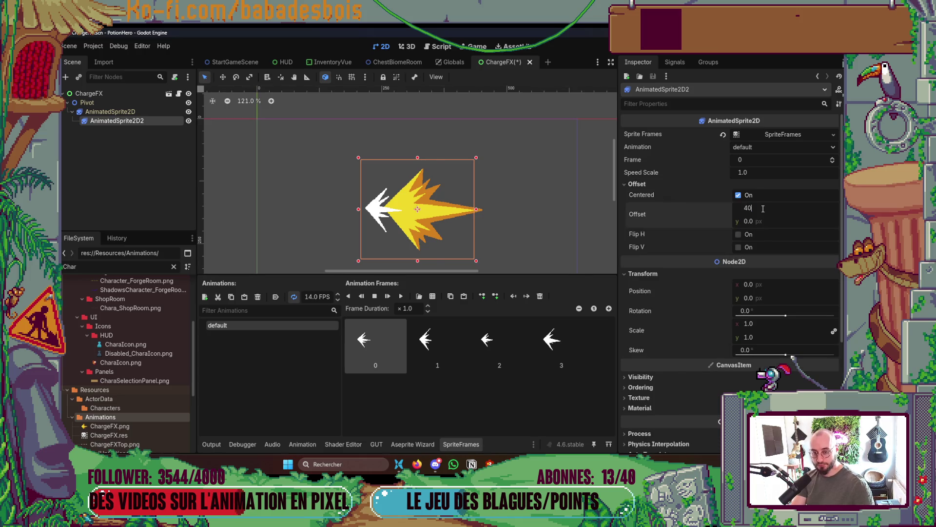
key("Tab")
type("-")
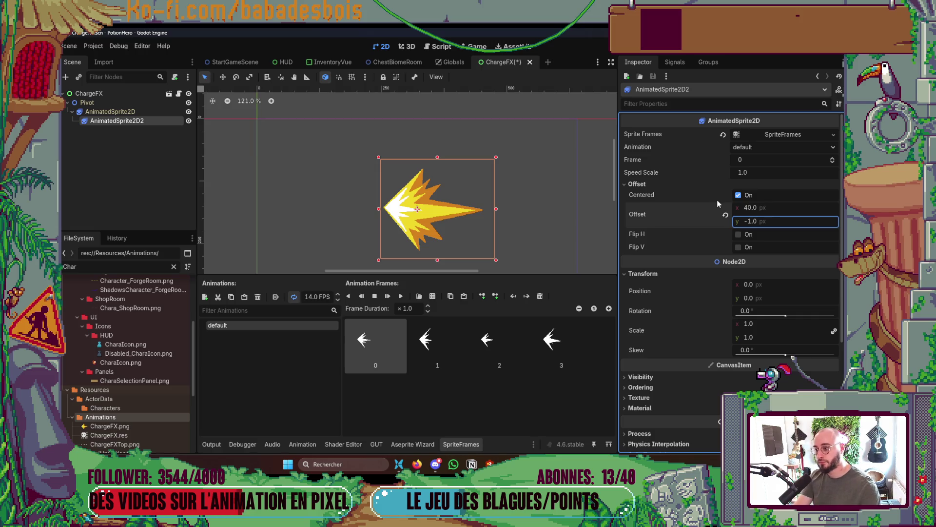
key("ctrl+s")
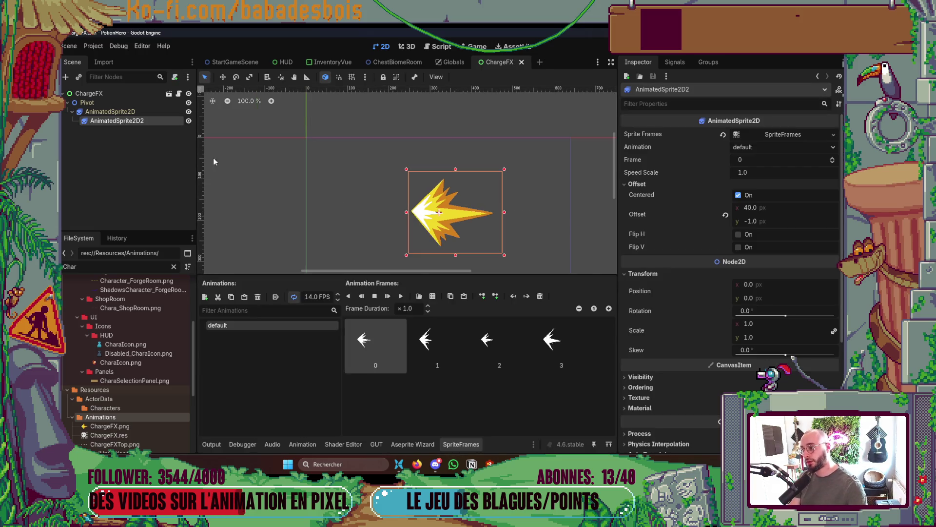
- Set the top sprite's Z Index to 3, save, and run the game with F6
scroll(742, 321, "down", 3)
left_click(665, 255)
left_click(666, 255)
left_click(663, 262)
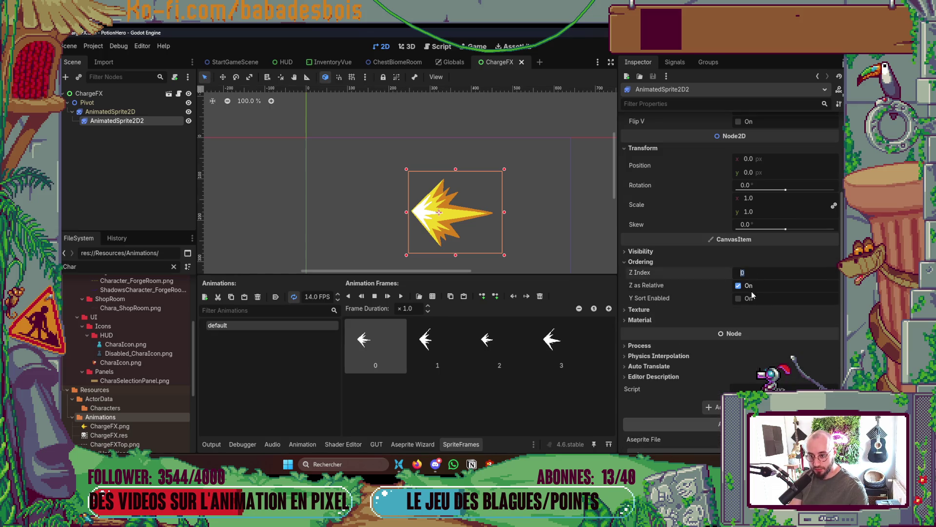
type("3")
key("Return")
key("ctrl+s")
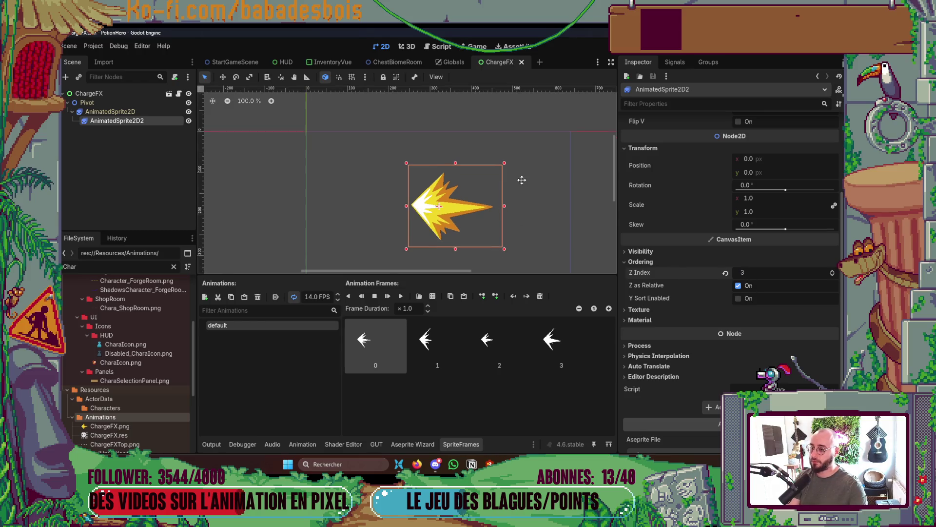
key("F6")
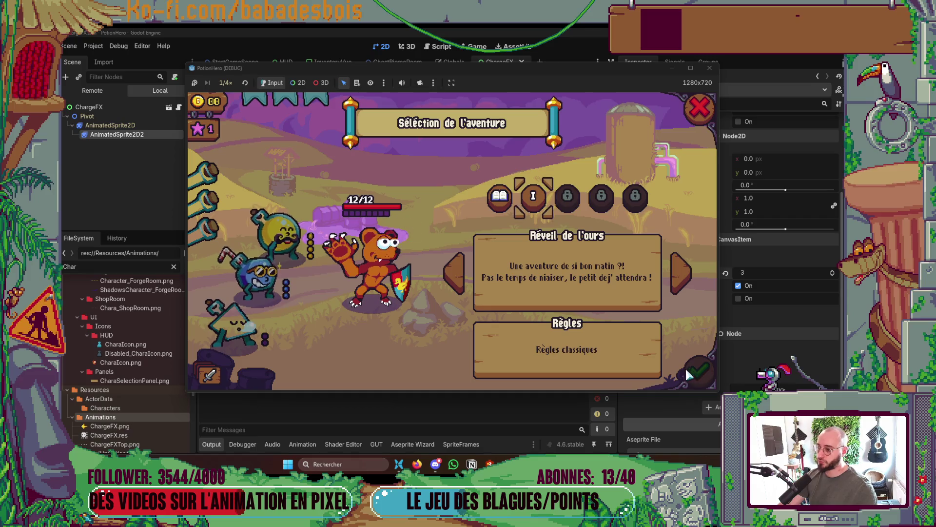
- Play into a farm battle and take a turn, then stop the game and reselect AnimatedSprite2D
left_click(687, 372)
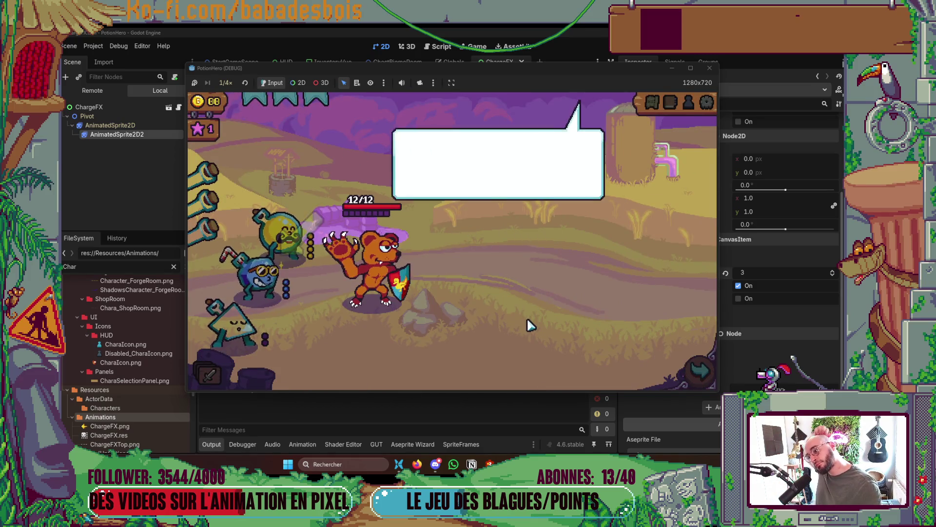
left_click(679, 371)
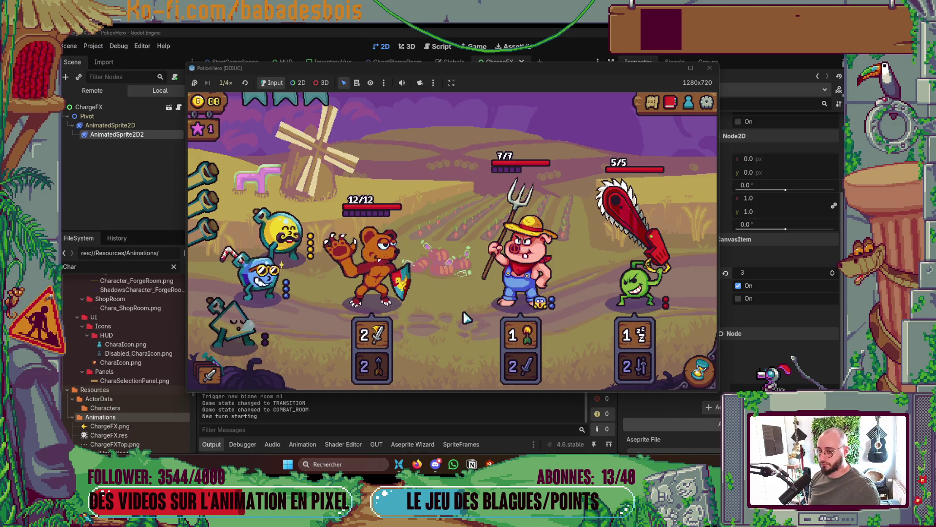
left_click(696, 379)
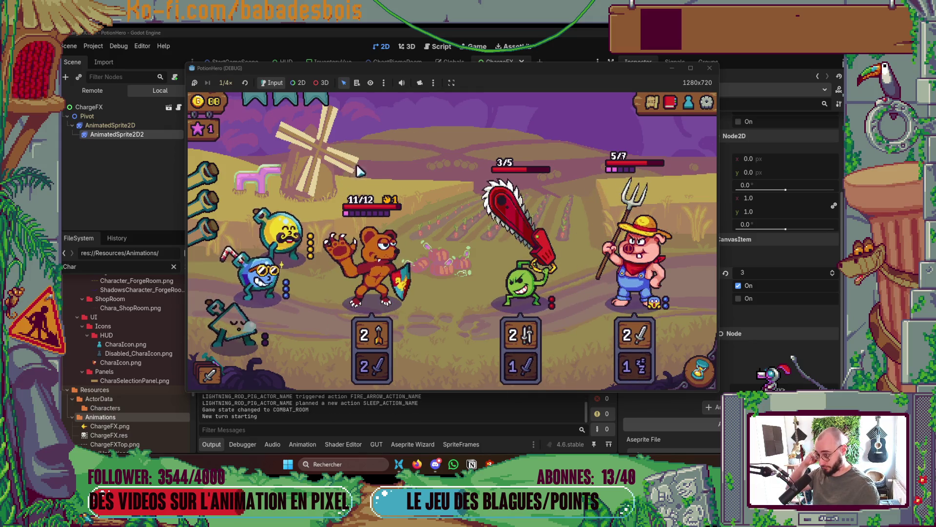
left_click(320, 223)
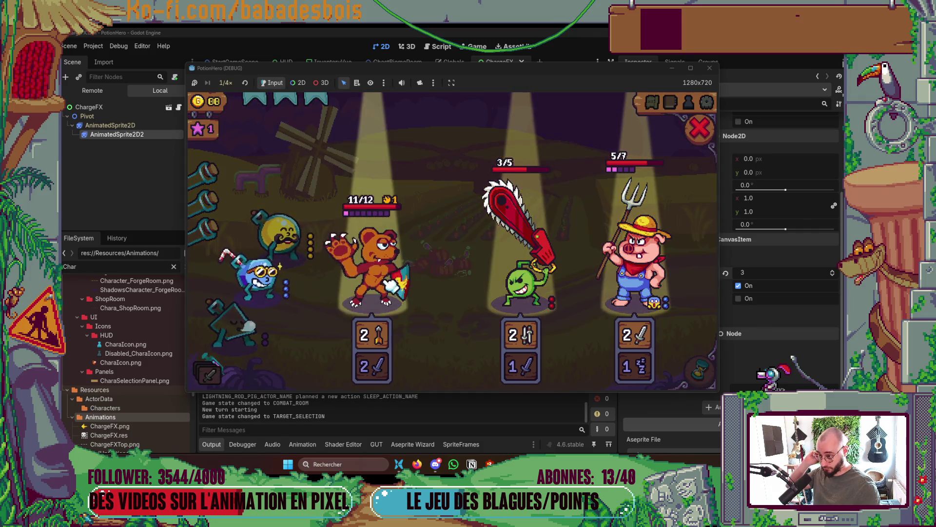
left_click(488, 288)
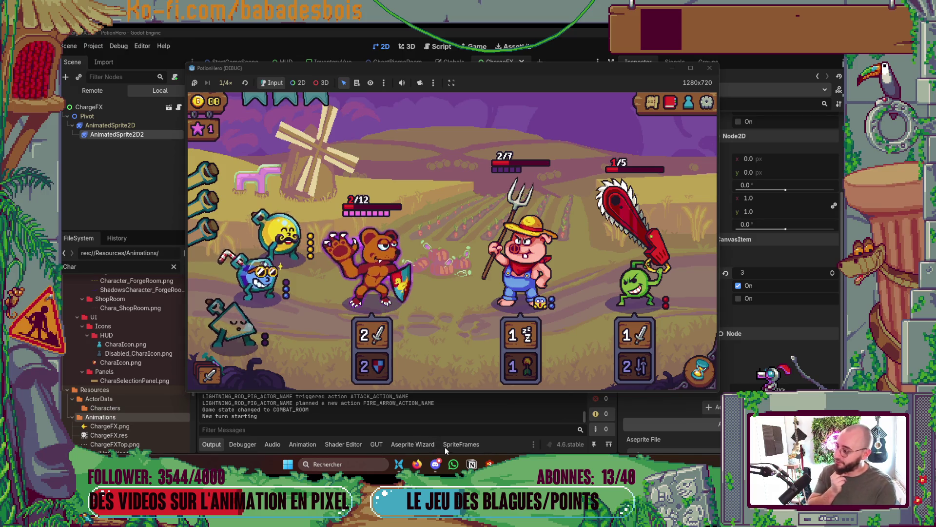
left_click(709, 68)
left_click(96, 111)
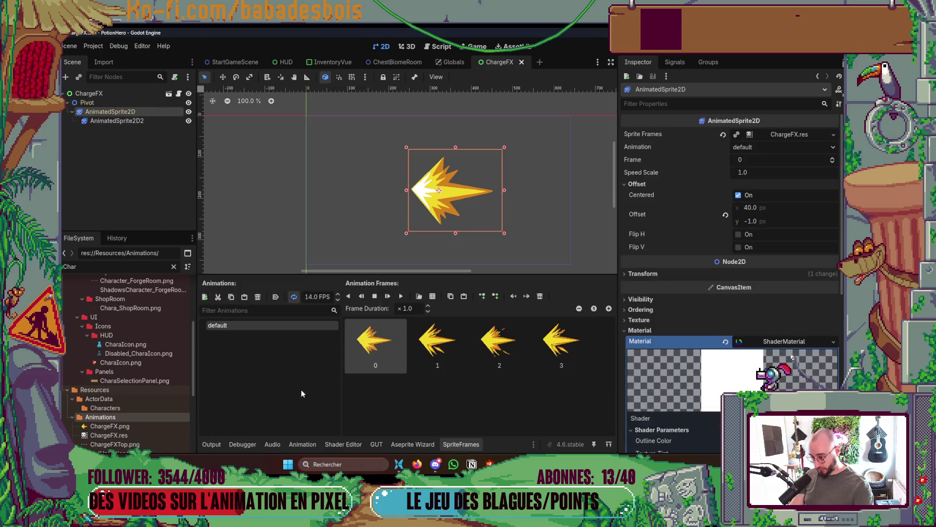
- Enable autoplay on the default animation, select the white top sprite, and rerun the game
left_click(276, 296)
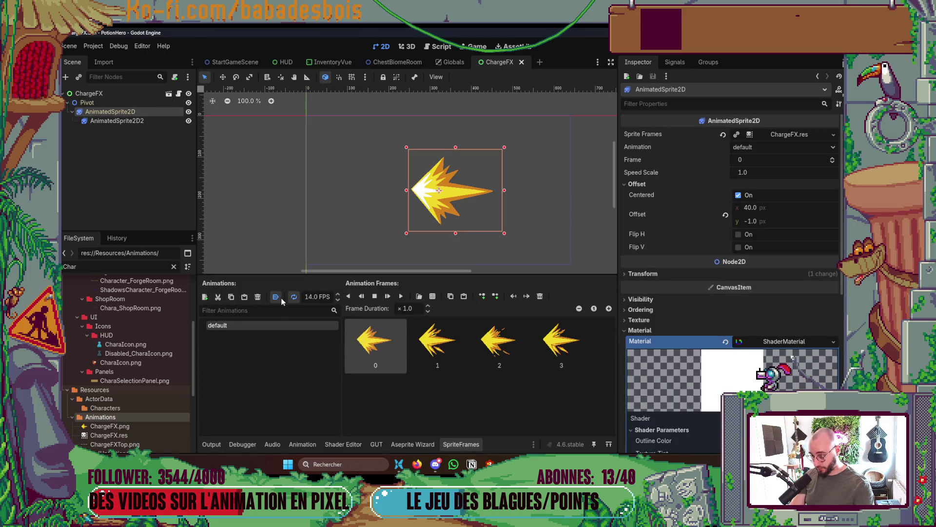
left_click(140, 121)
key("F6")
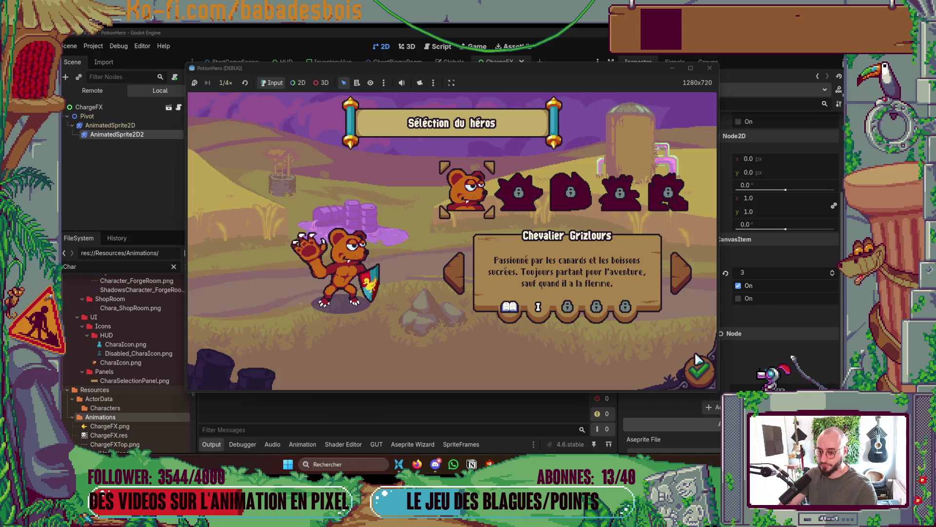
- Confirm the hero and adventure, skip the tutorial dialogue, and enter the map's combat node
left_click(702, 369)
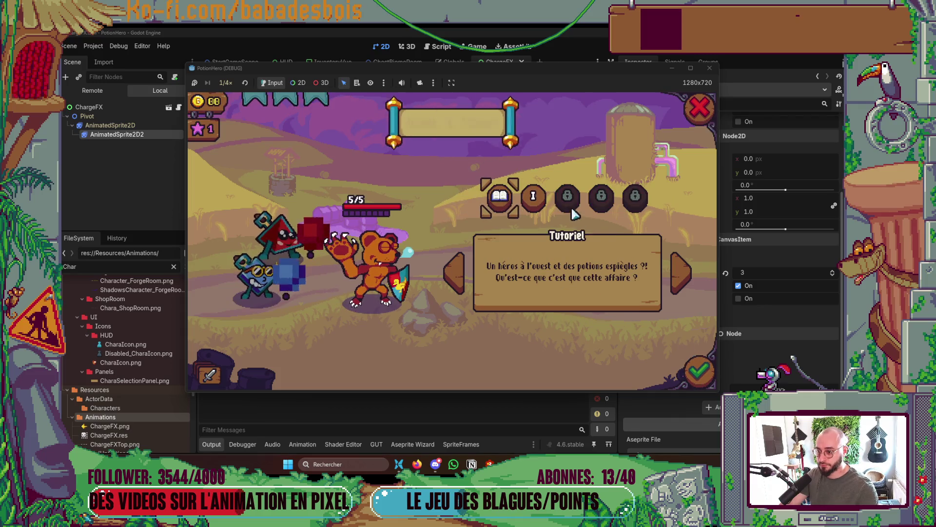
left_click(702, 371)
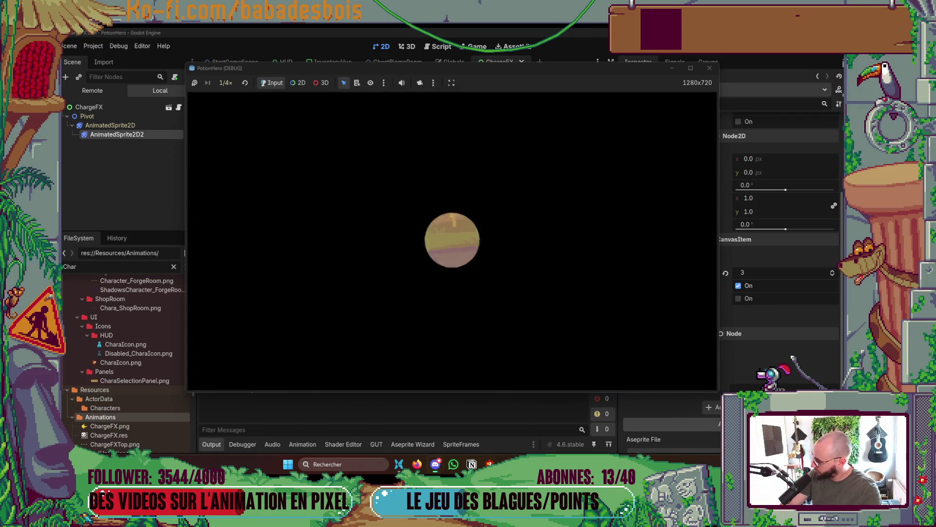
left_click(438, 294)
left_click(437, 294)
left_click(437, 294)
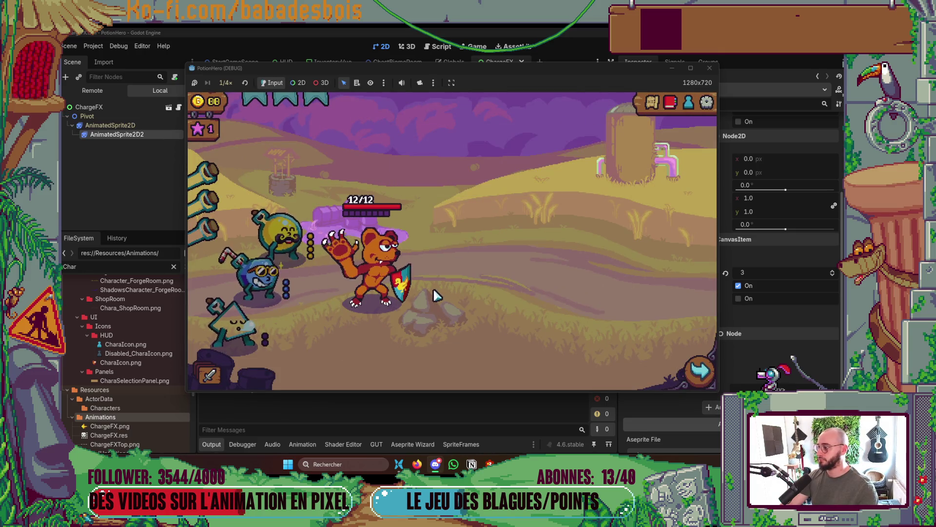
left_click(698, 370)
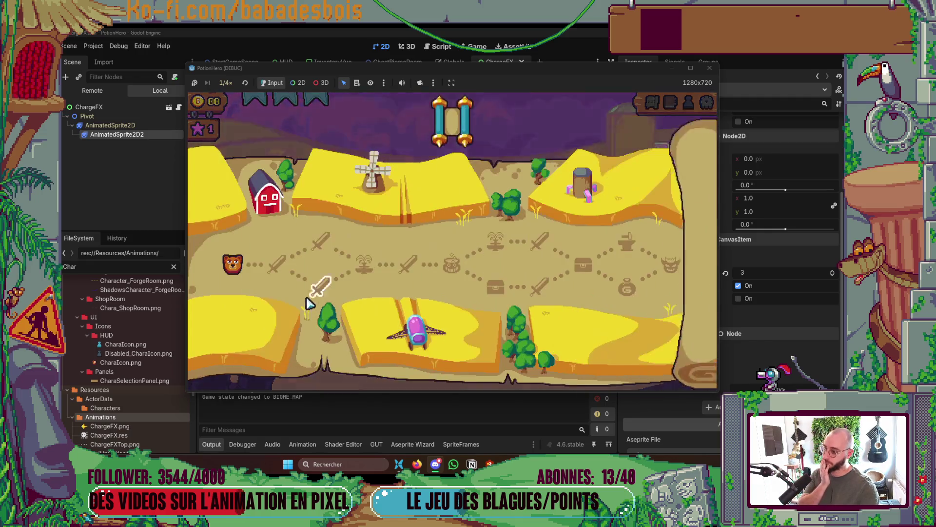
left_click(275, 264)
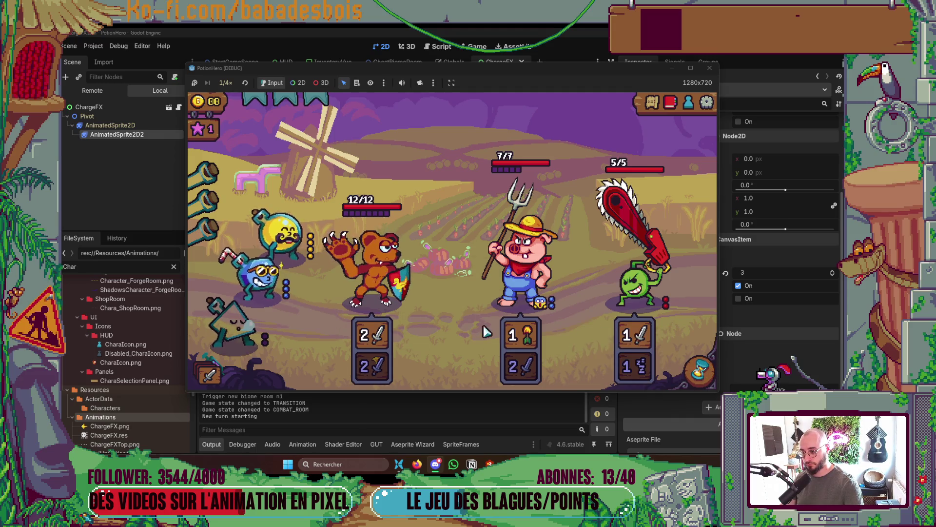
- Use a potion on the bear, end the turns, close the game, and reset Z Index to 0
left_click(264, 273)
left_click(415, 293)
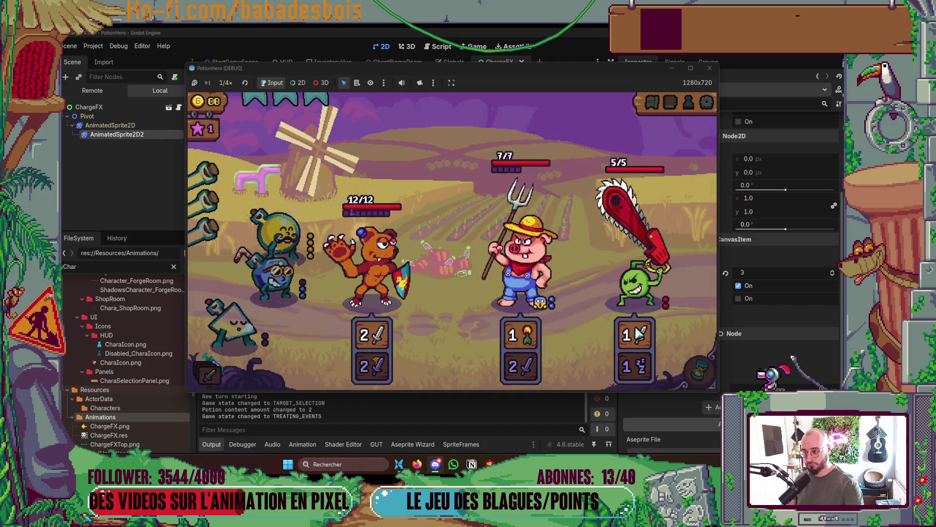
left_click(697, 371)
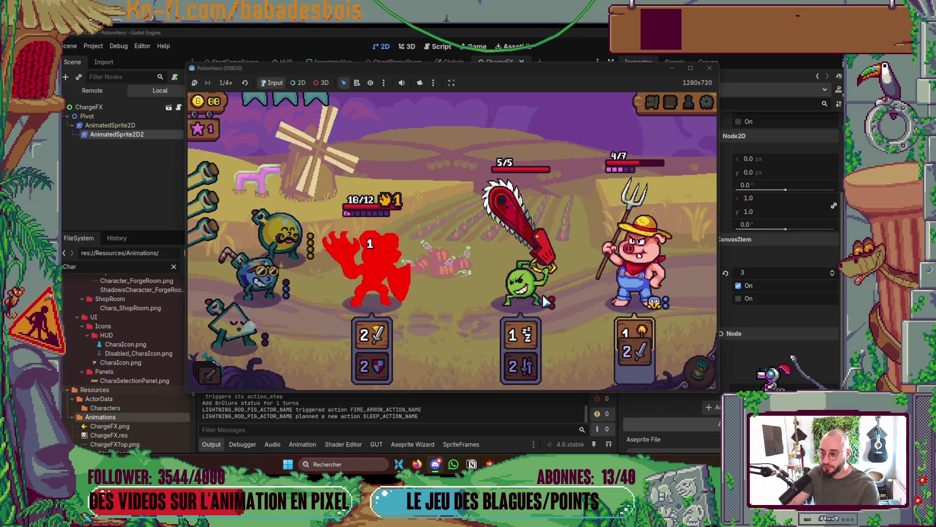
left_click(708, 376)
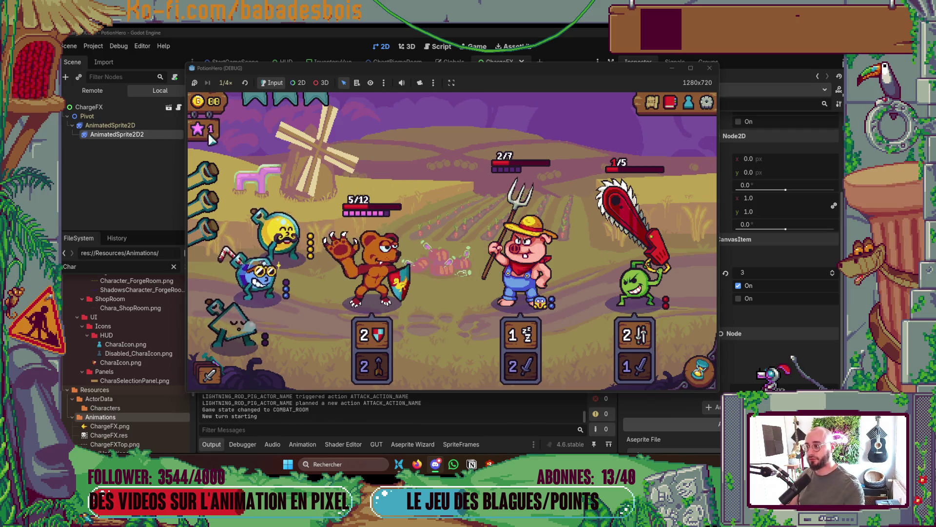
left_click(190, 160)
left_click(725, 274)
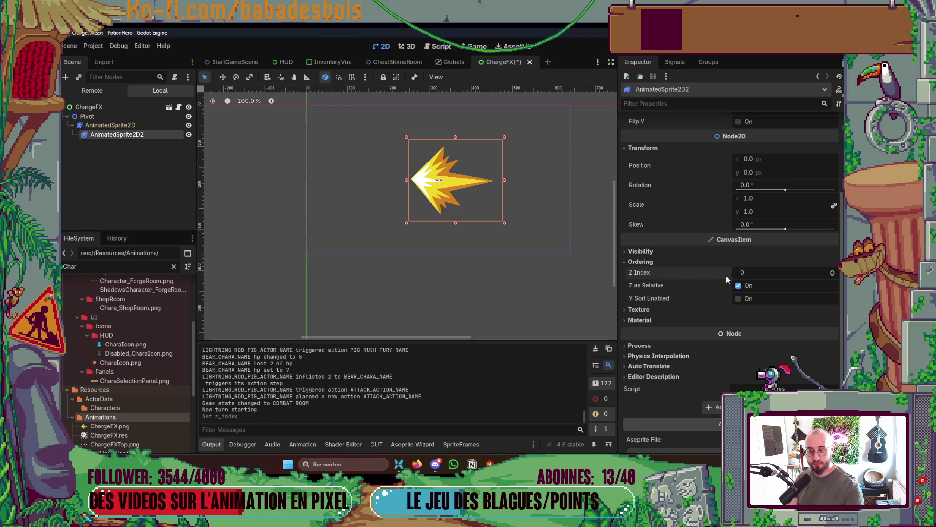
key("F5")
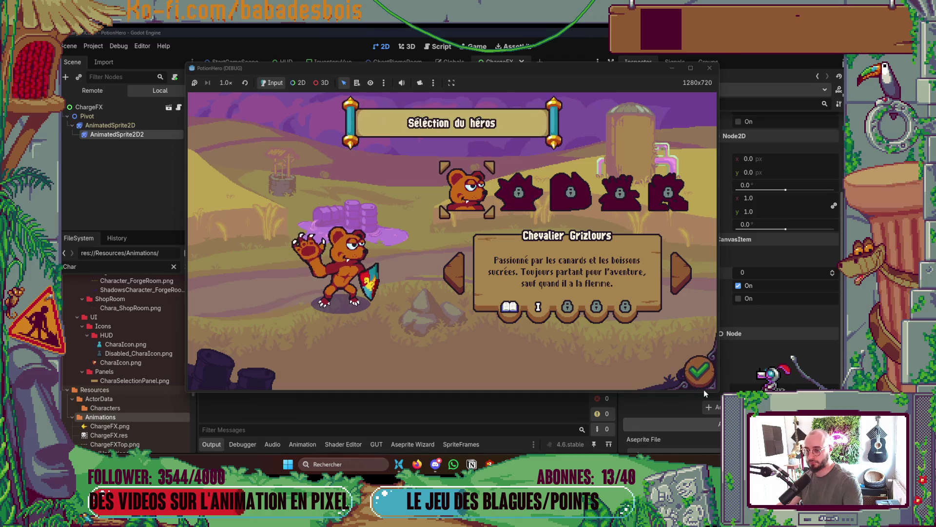
key("Return")
left_click(529, 203)
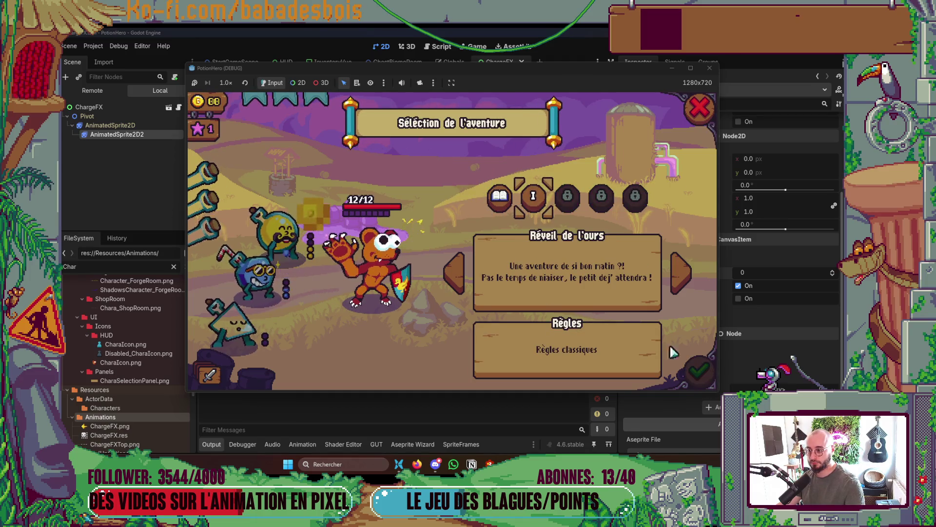
left_click(699, 371)
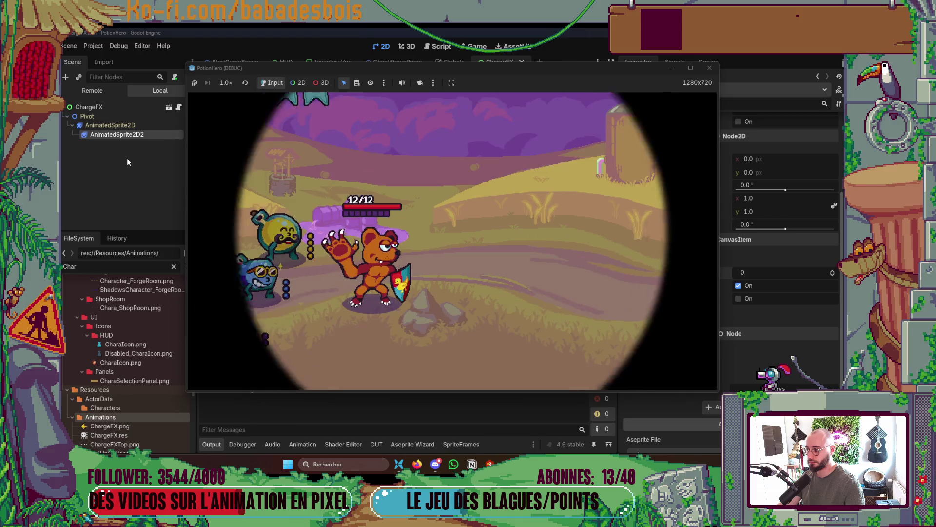
left_click(591, 313)
left_click(592, 313)
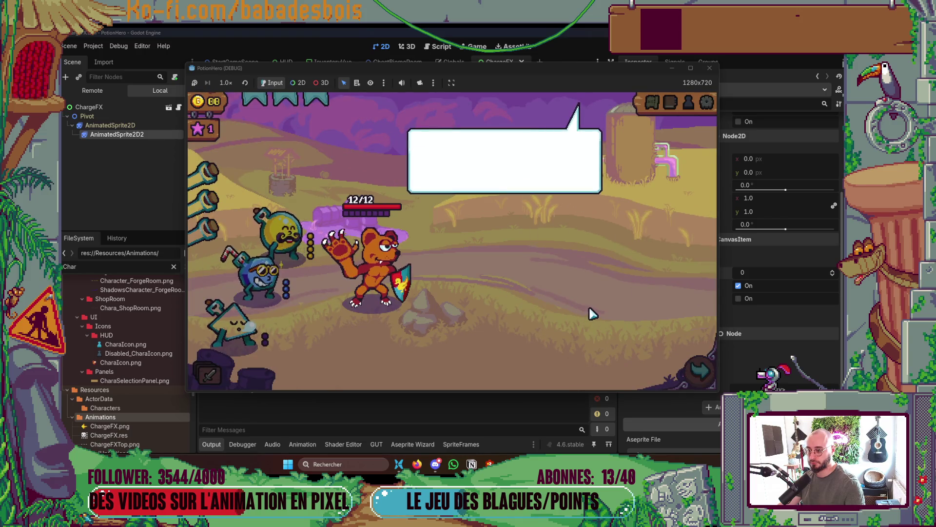
left_click(699, 370)
left_click(276, 265)
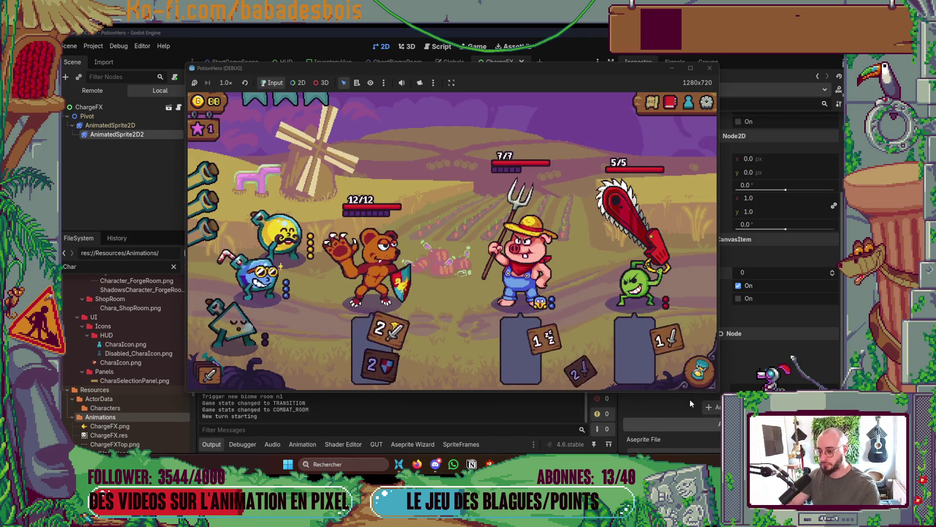
left_click(699, 364)
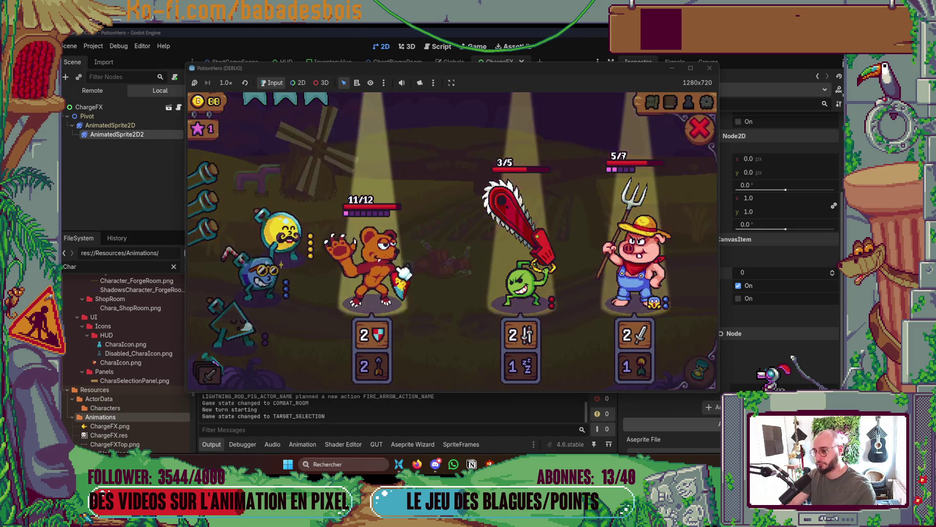
left_click(383, 266)
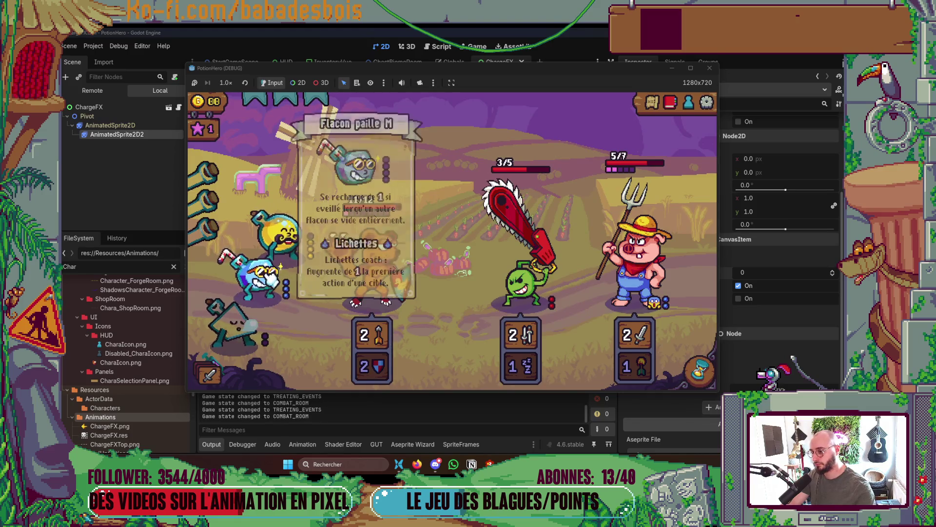
left_click(700, 366)
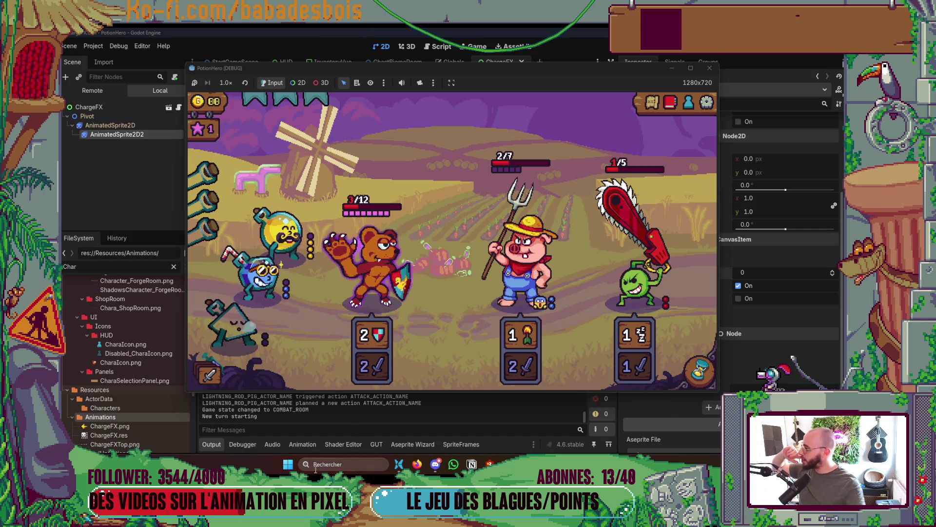
left_click(709, 68)
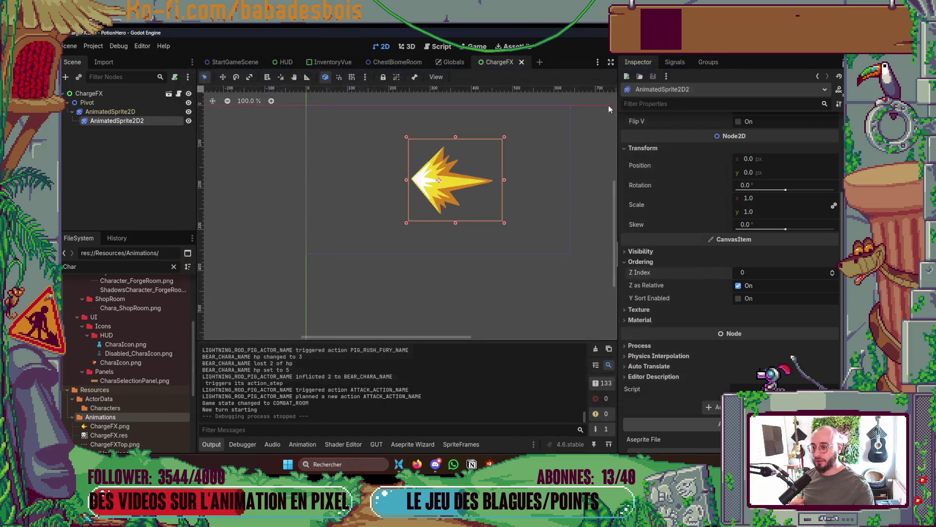
- Duplicate the AnimatedSprite2D node under Pivot
left_click(110, 112)
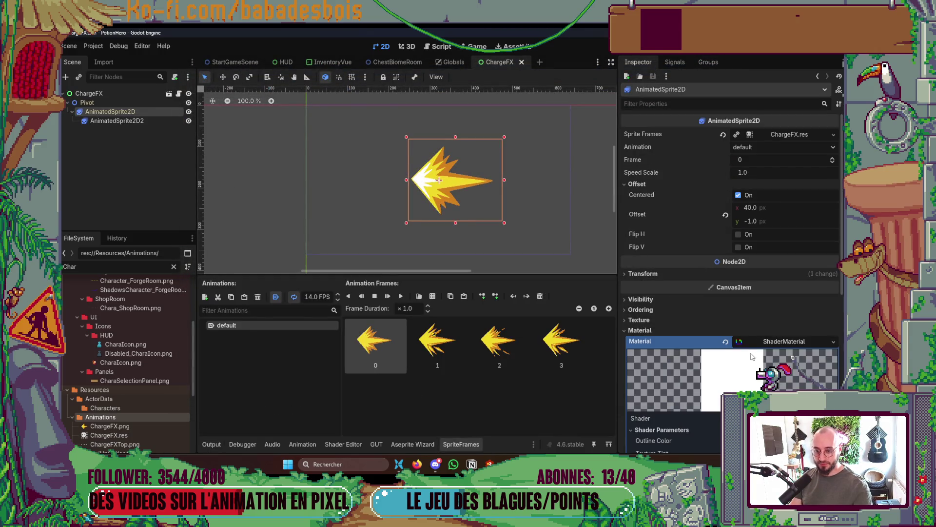
left_click(89, 93)
scroll(744, 321, "down", 1)
scroll(639, 311, "up", 1)
scroll(536, 274, "up", 2)
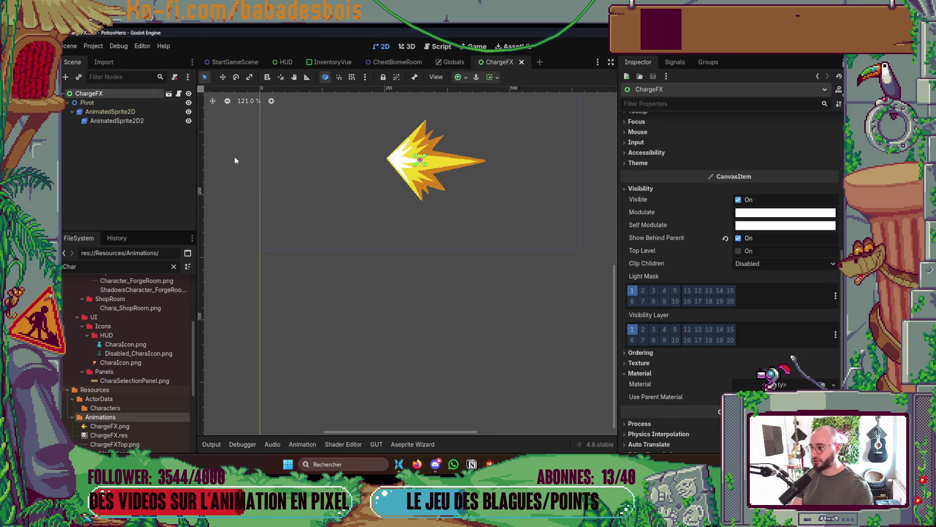
left_click(113, 112)
key("ctrl+d")
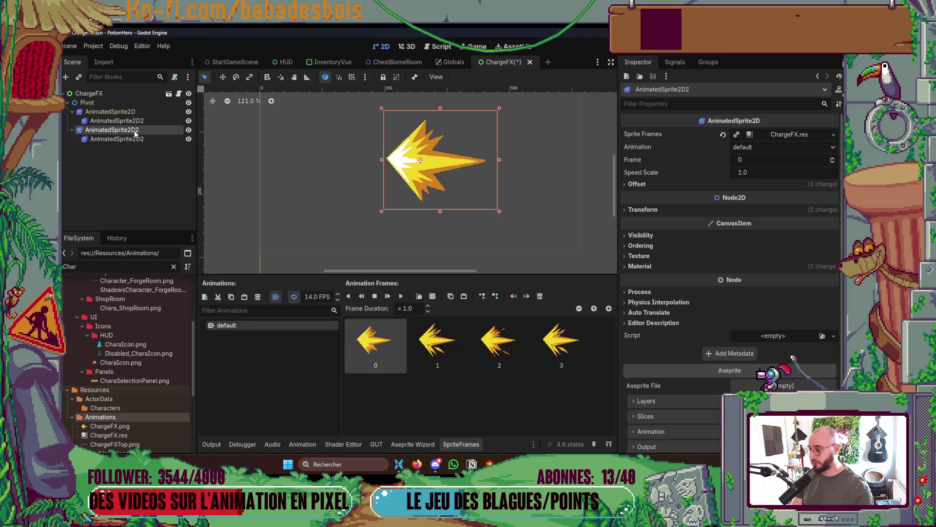
- Inspect the duplicated sprite's Visibility, Ordering, Transform and Process properties
left_click(130, 139, "shift")
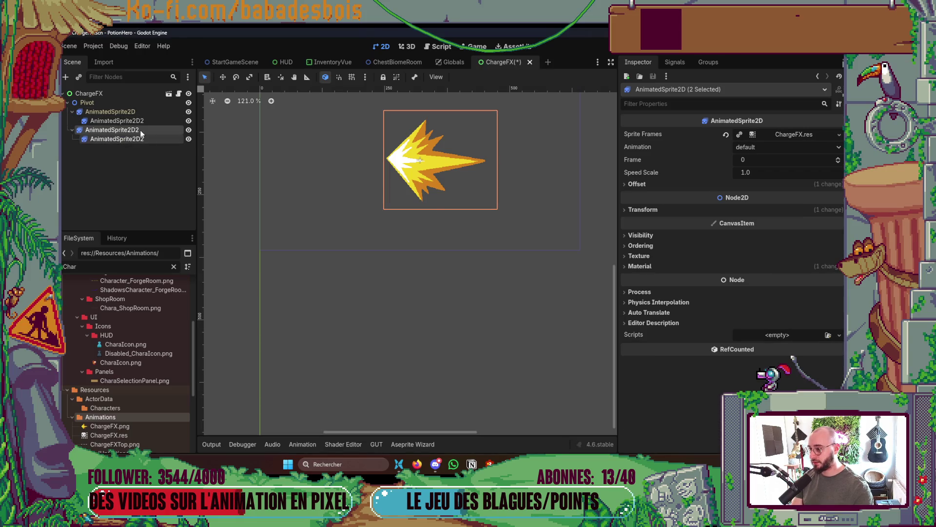
double_click(142, 131)
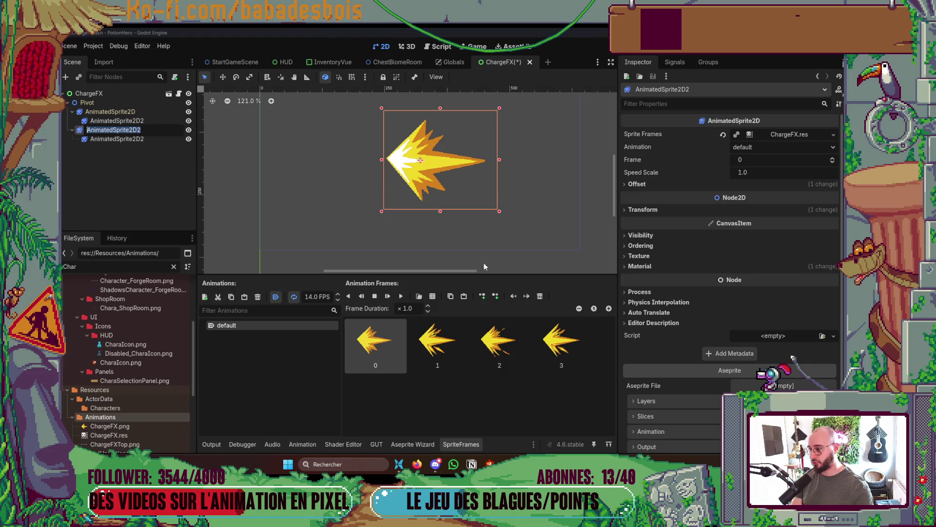
left_click(647, 238)
left_click(659, 240)
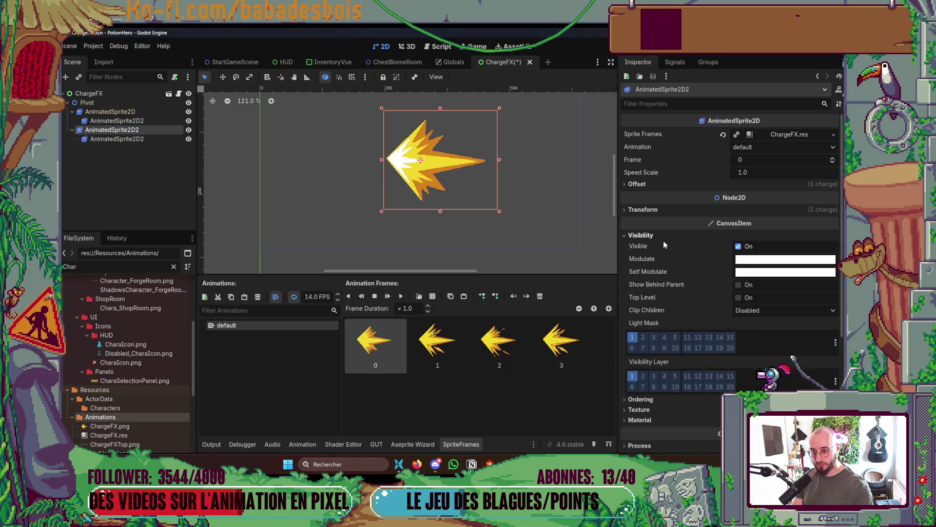
left_click(636, 236)
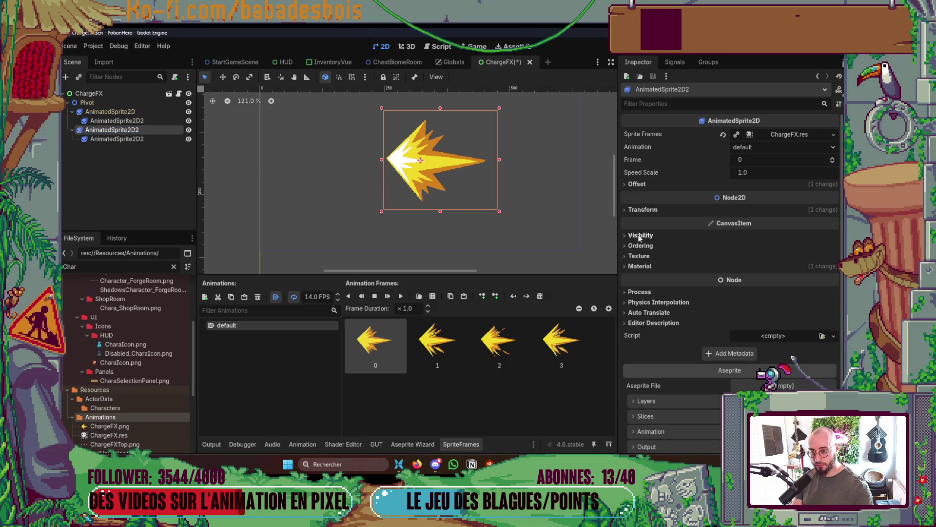
left_click(640, 245)
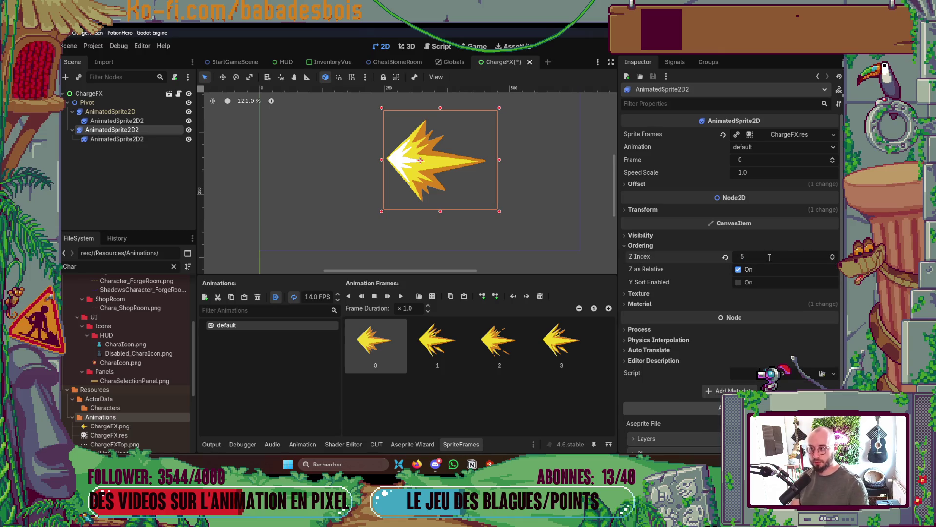
scroll(774, 352, "down", 2)
scroll(754, 353, "up", 2)
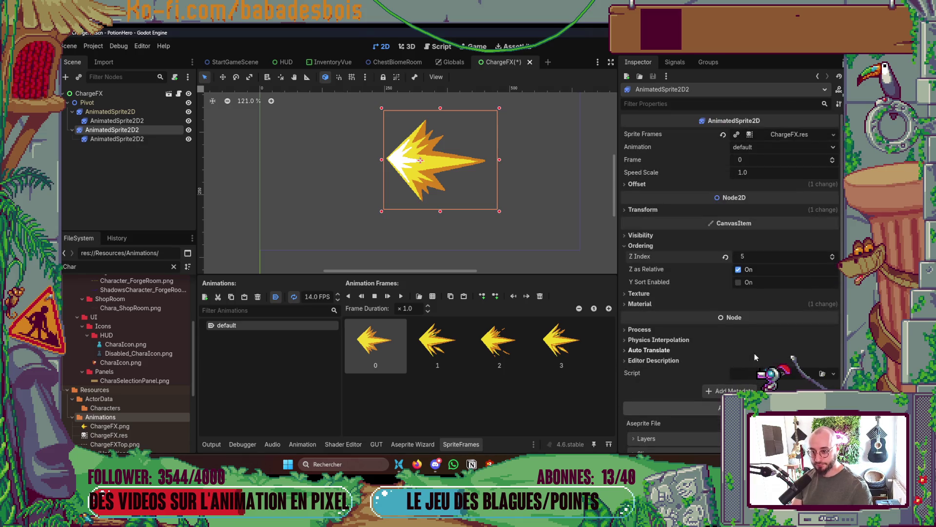
left_click(695, 209)
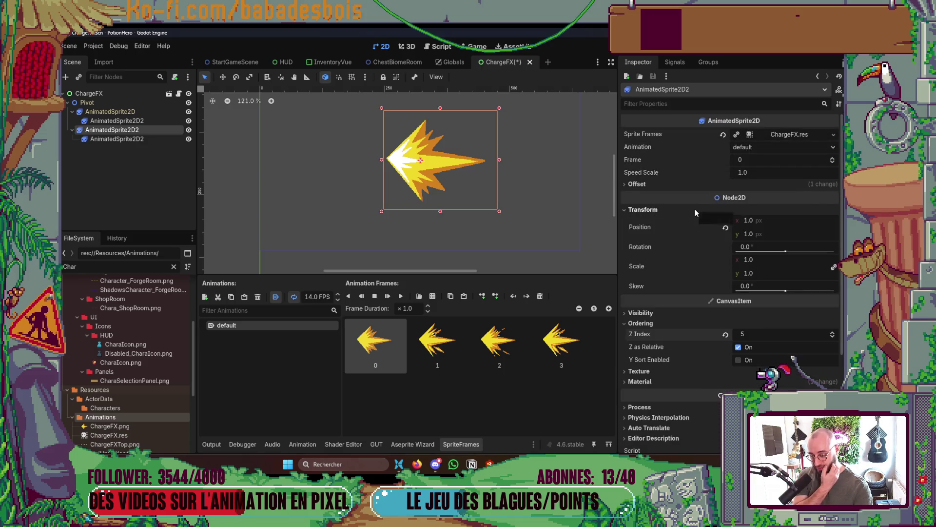
left_click(694, 209)
scroll(700, 221, "down", 2)
left_click(680, 274)
left_click(677, 275)
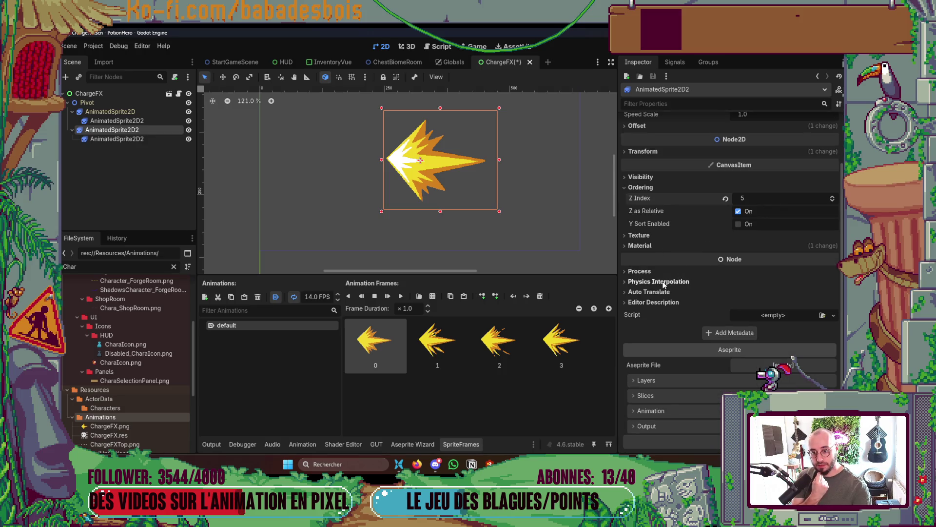
scroll(715, 351, "up", 2)
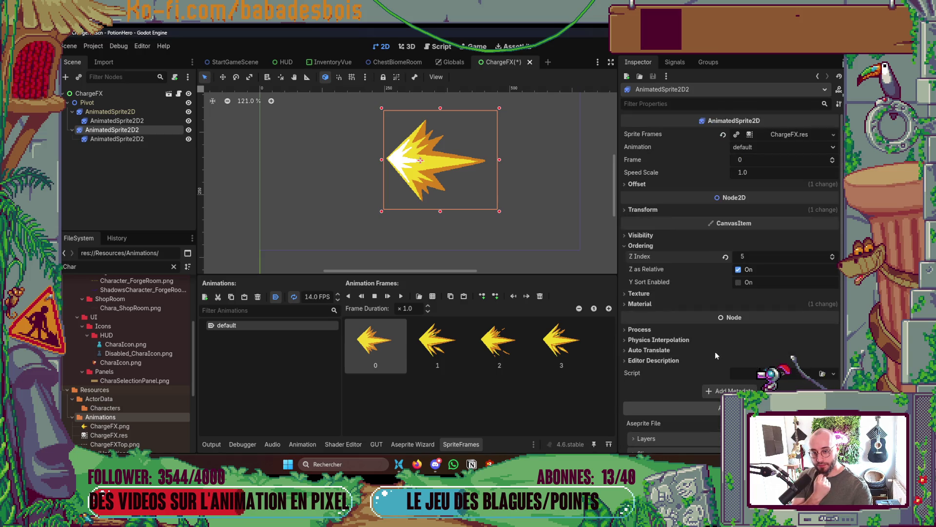
- Delete both extra duplicate sprite nodes, confirming each deletion
right_click(145, 120)
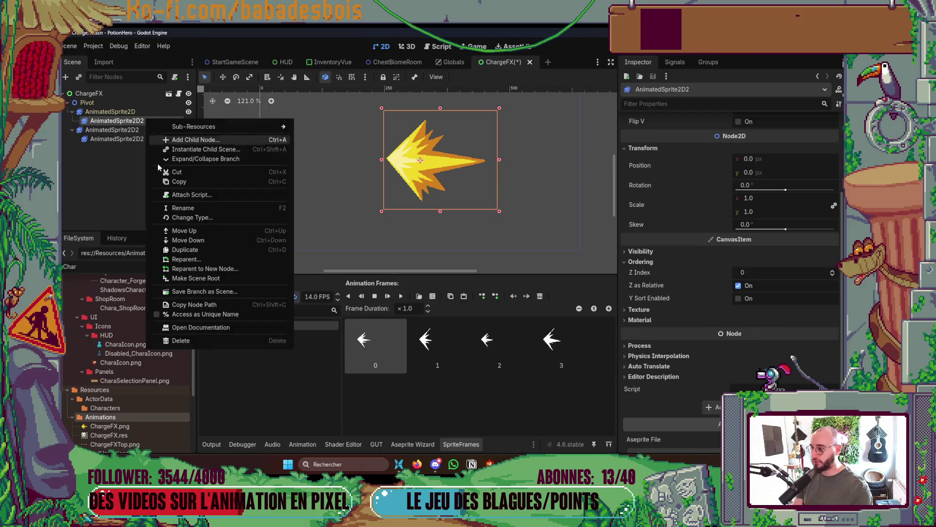
left_click(177, 340)
left_click(427, 261)
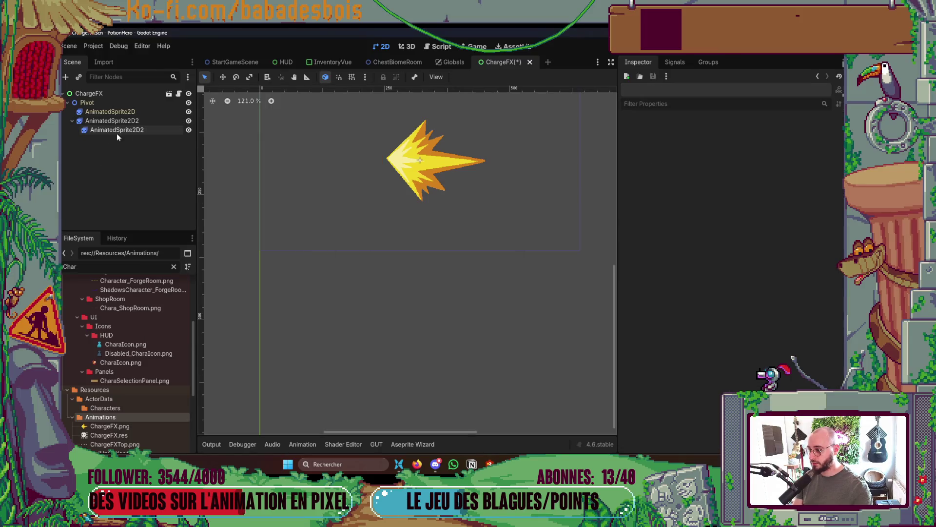
right_click(119, 130)
left_click(178, 352)
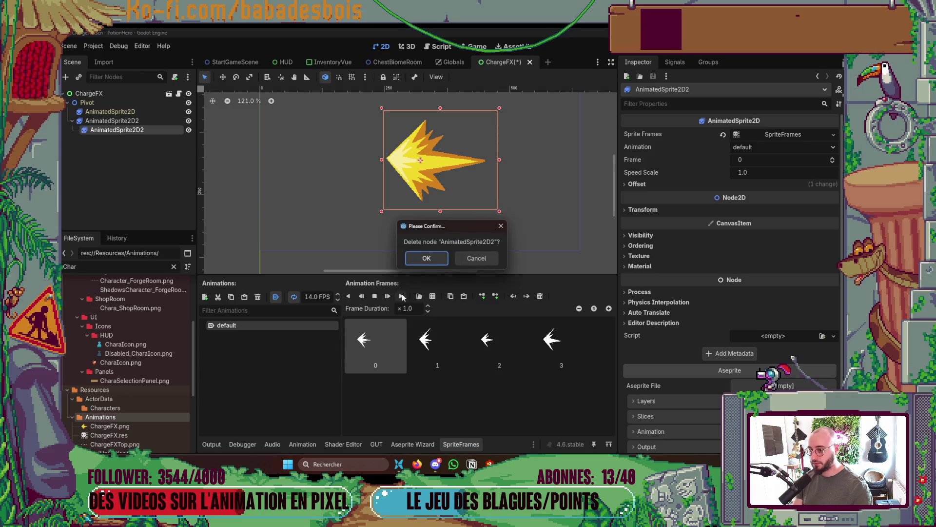
left_click(426, 259)
scroll(146, 397, "down", 2)
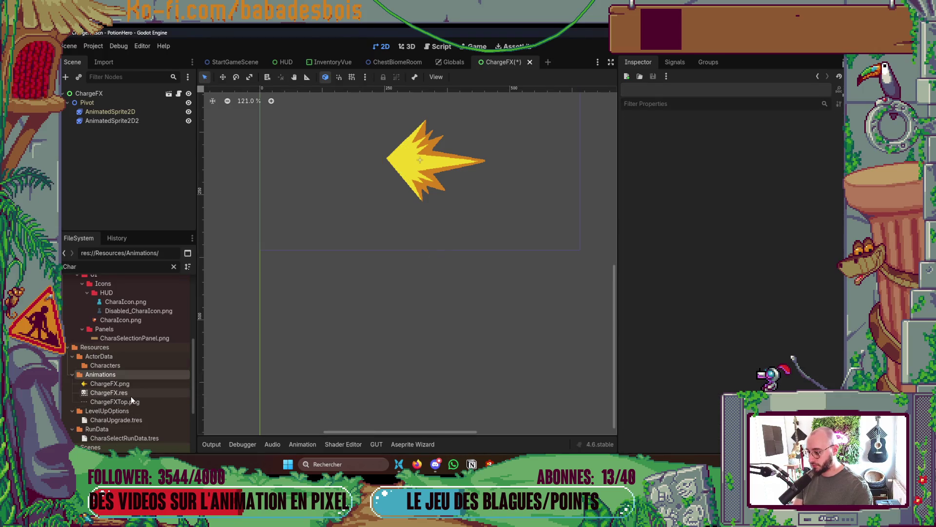
- Show Layers 1 and 2 again in Aseprite, save both files, and open the Aseprite import settings
key("alt+Tab")
key("alt+Tab")
key("alt+Tab")
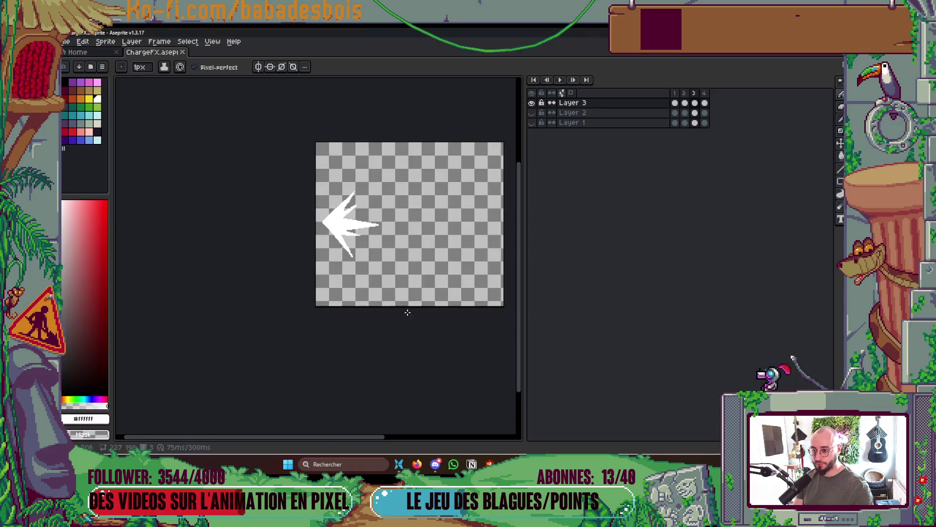
left_click(531, 112)
left_click(532, 122)
key("ctrl+s")
key("alt+Tab")
key("ctrl+s")
left_click(413, 444)
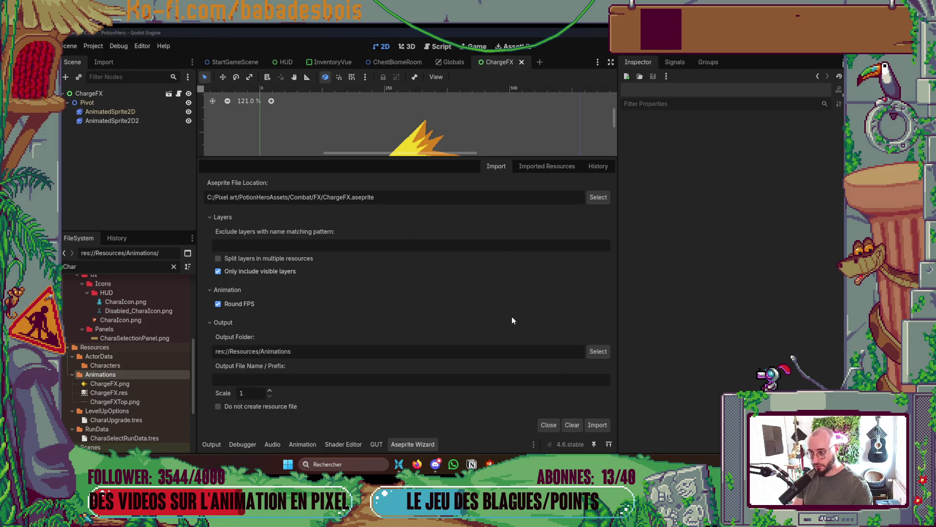
- Assign ChargeFX.res as AnimatedSprite2D's Sprite Frames and save the scene
left_click(412, 443)
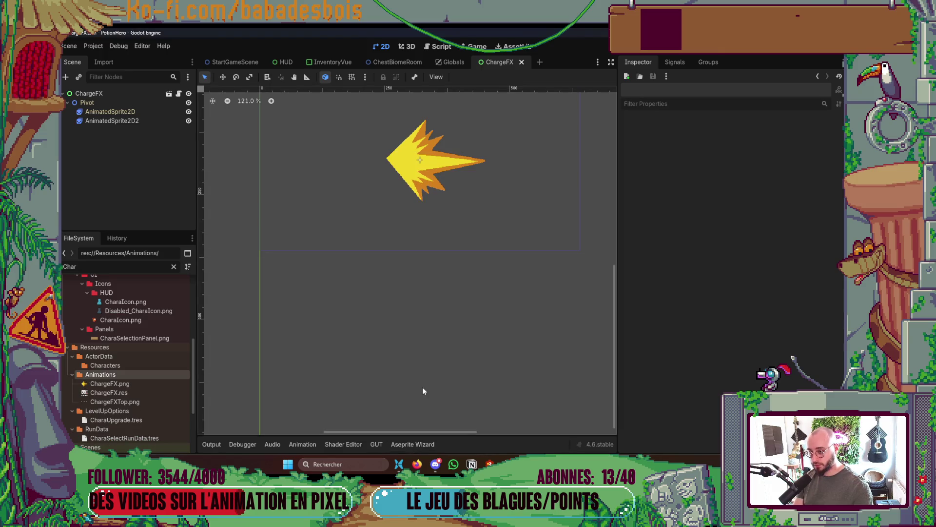
left_click(137, 111)
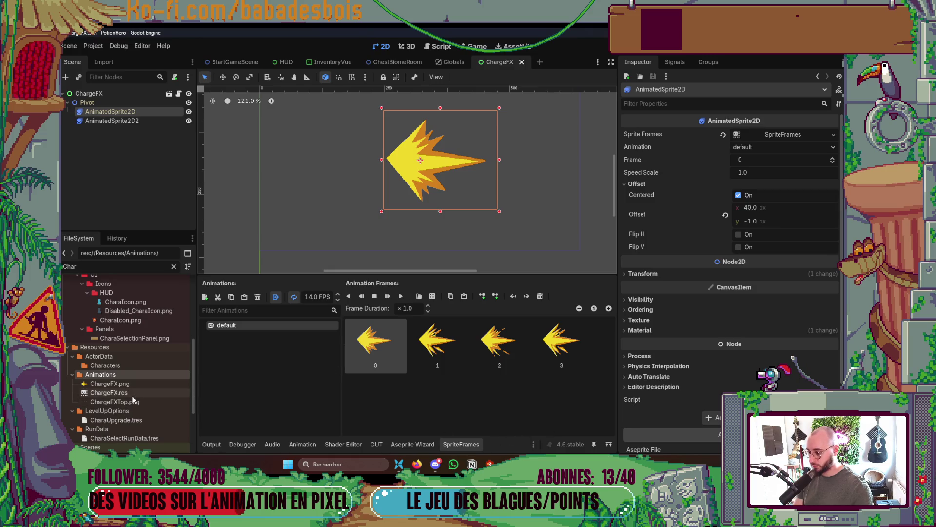
left_click(110, 393)
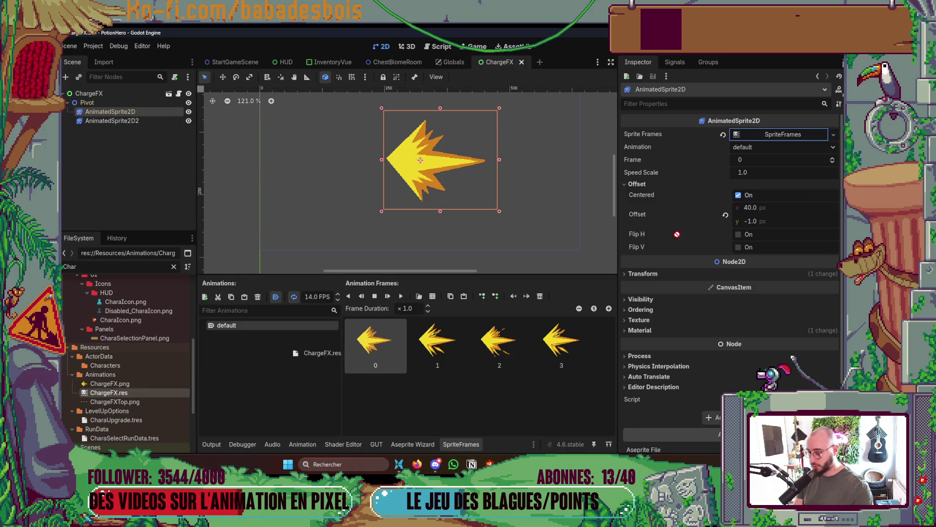
left_click_drag(761, 140, 771, 135)
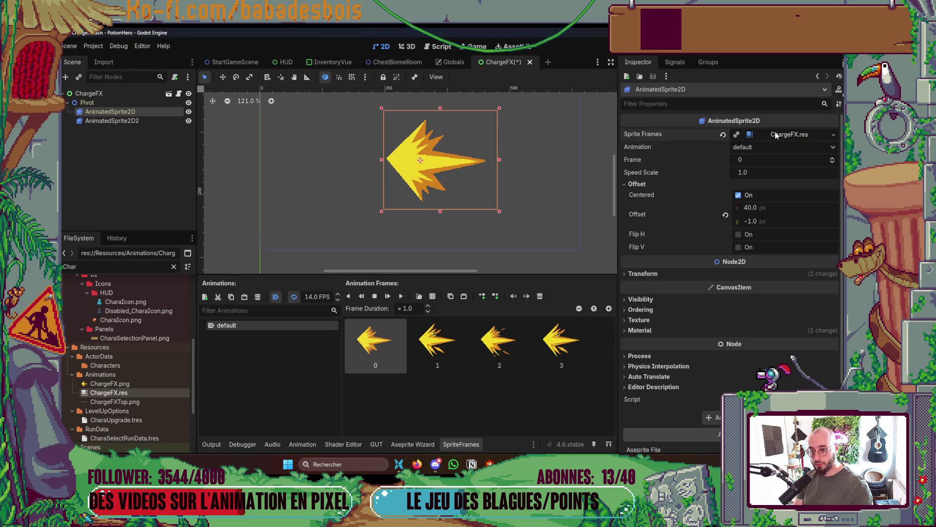
key("ctrl+s")
- Reimport ChargeFX through the Aseprite Wizard and check the reimported ChargeFX.res frames
left_click(119, 122)
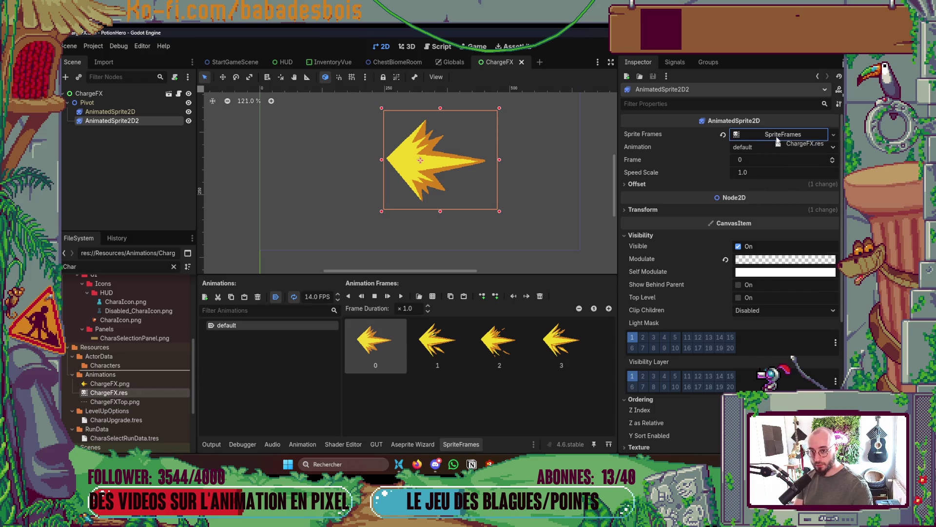
key("alt+Tab")
key("alt+Tab")
left_click(429, 446)
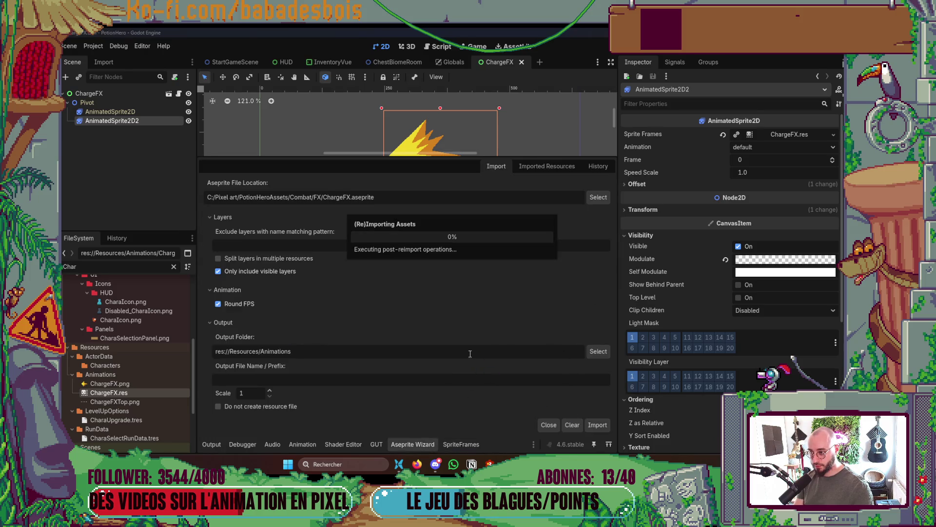
key("Return")
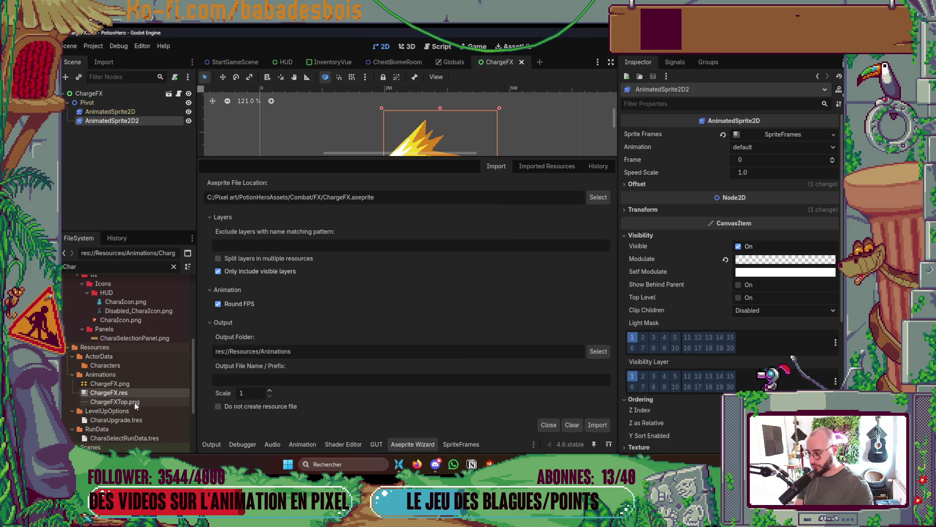
left_click(139, 392)
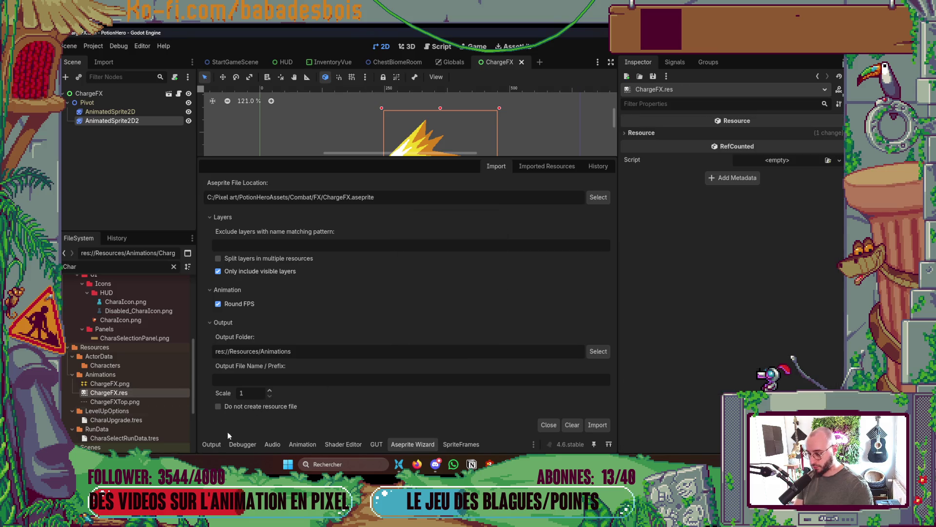
left_click(459, 445)
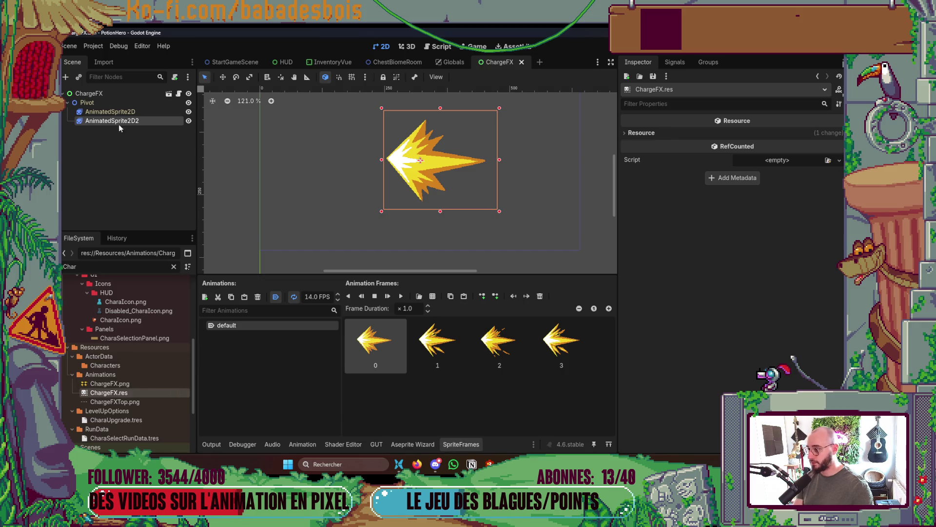
- Assign ChargeFX.res to both sprite nodes, save the scene, and run the game with F5
left_click(128, 112, "ctrl")
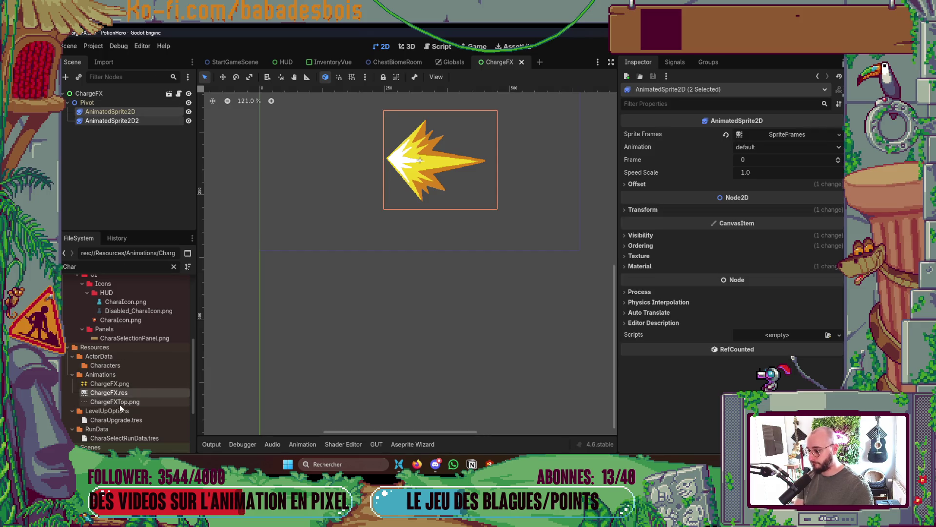
left_click_drag(785, 134, 785, 134)
key("ctrl+s")
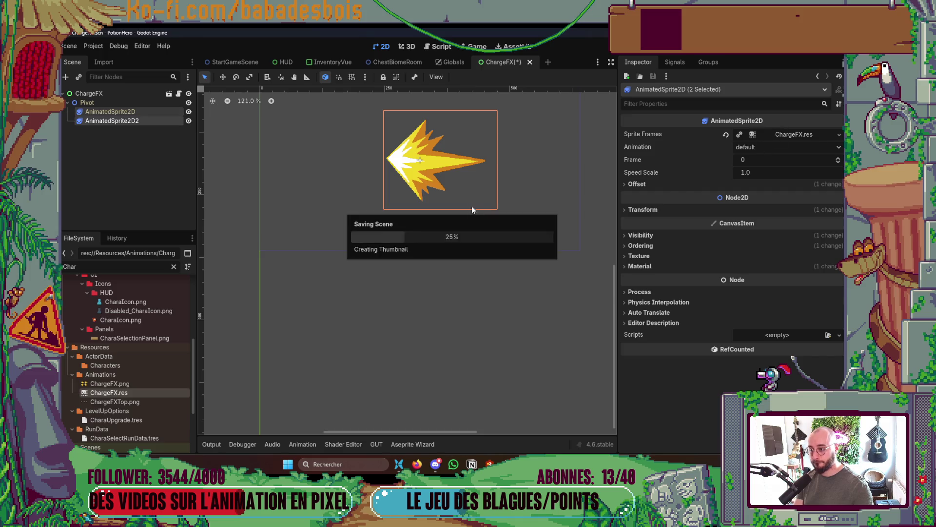
scroll(415, 268, "up", 2)
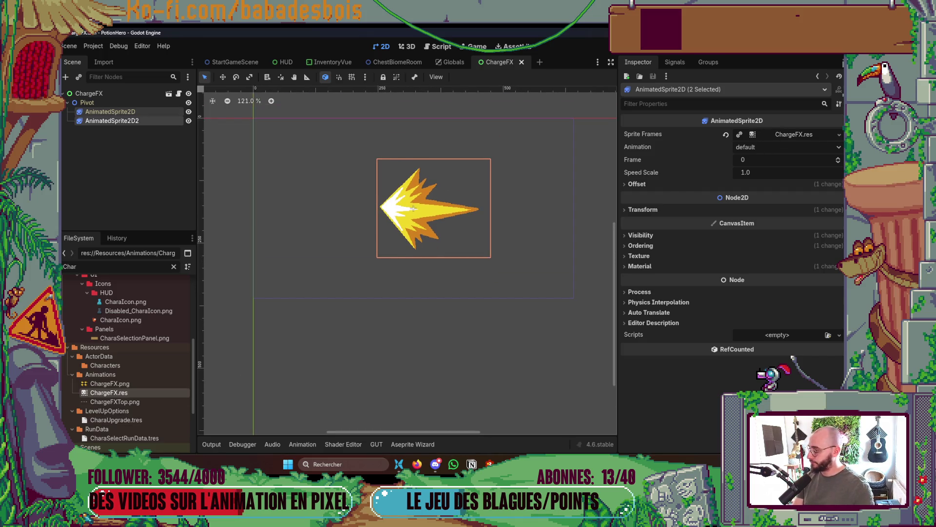
scroll(376, 358, "up", 2)
key("ctrl+s")
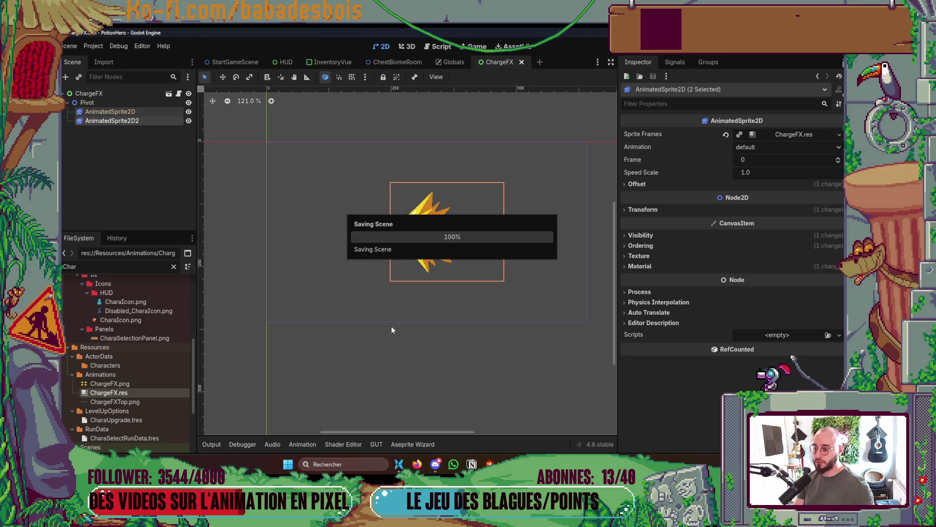
scroll(400, 300, "up", 1)
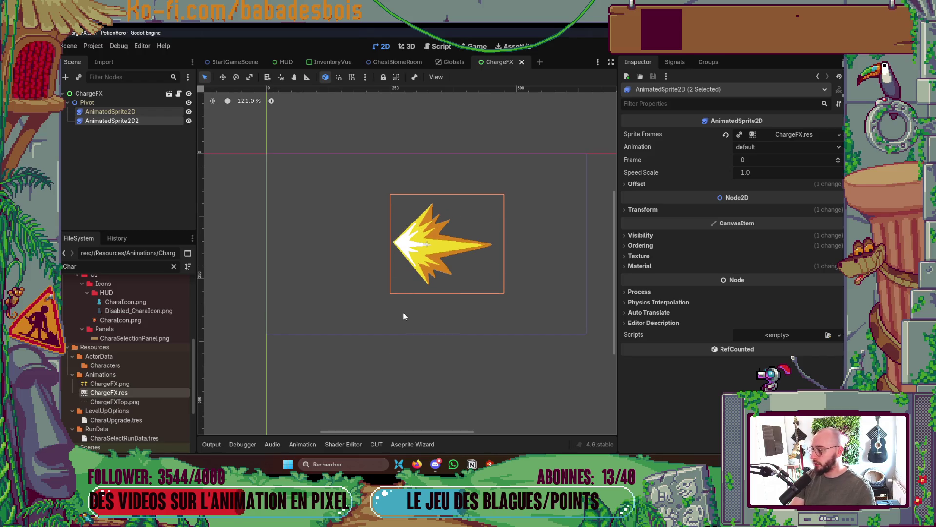
key("F5")
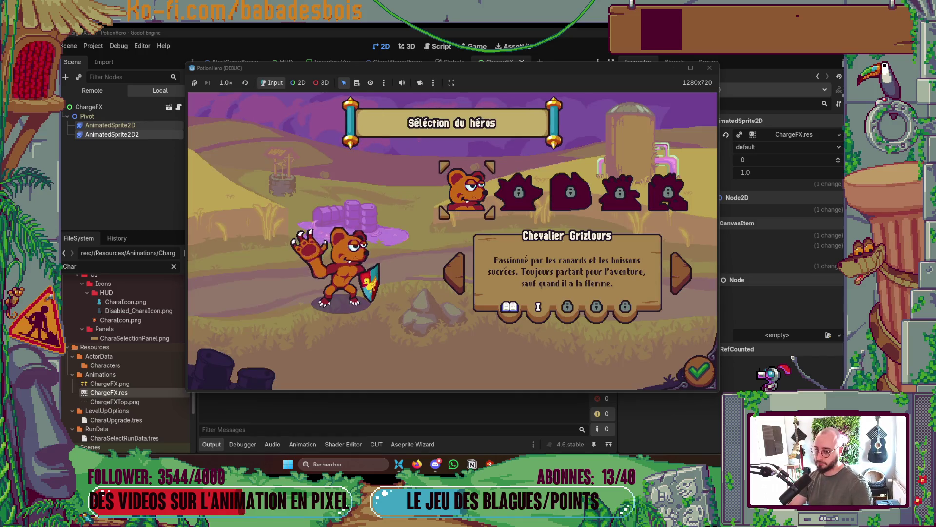
- Confirm the bear hero, start the adventure, and dismiss the tutorial dialogue
left_click(482, 194)
left_click(533, 196)
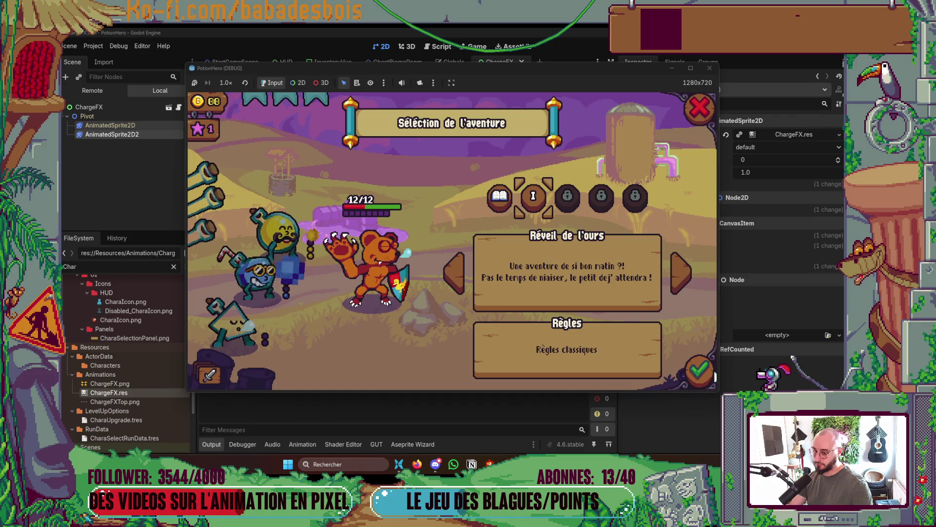
left_click(698, 371)
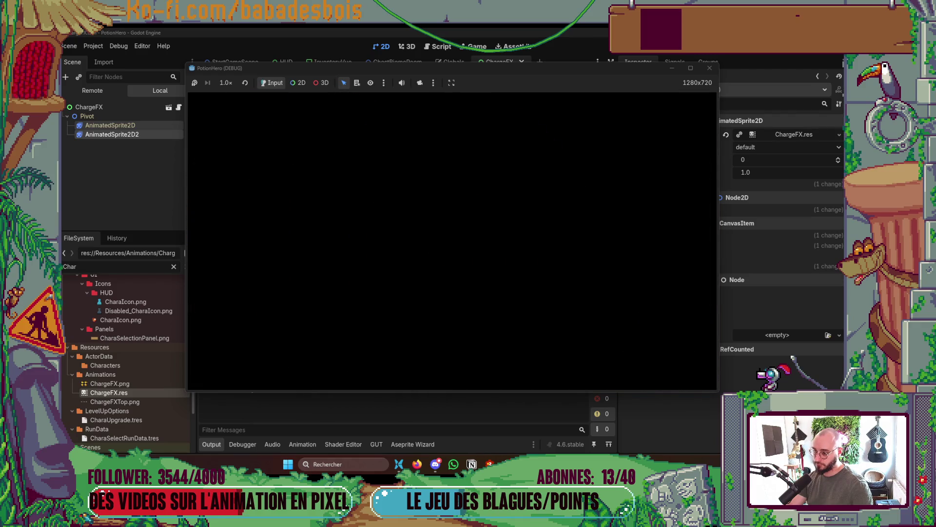
left_click(602, 281)
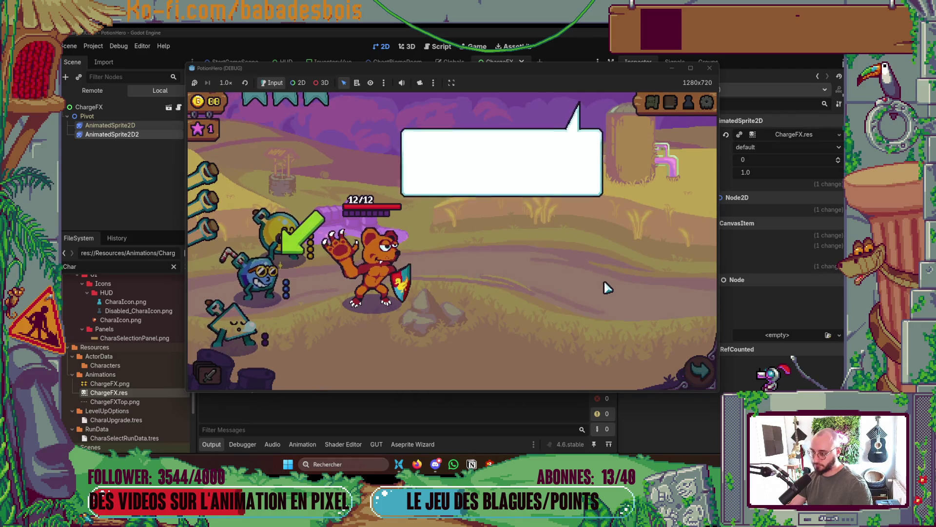
left_click(604, 287)
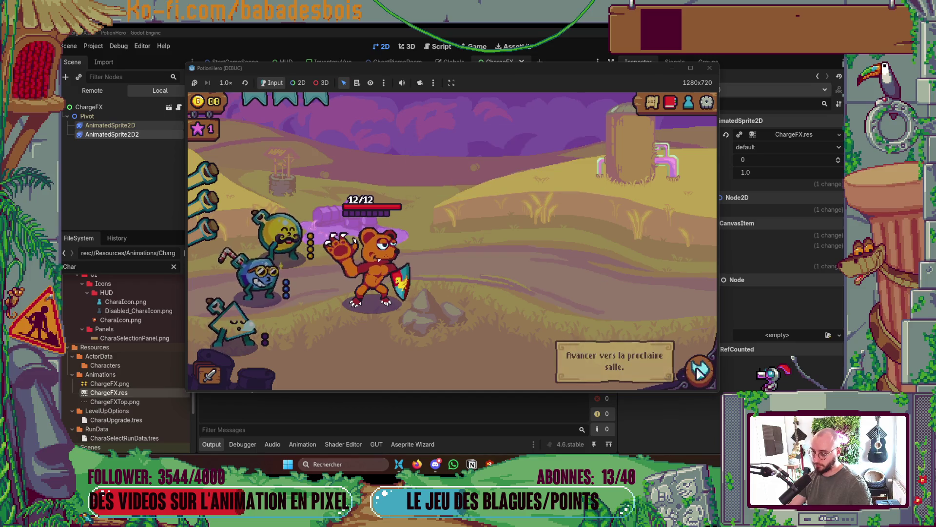
left_click(698, 371)
- Enter the Combat node, pass a turn, throw a potion, then close the game
left_click(264, 278)
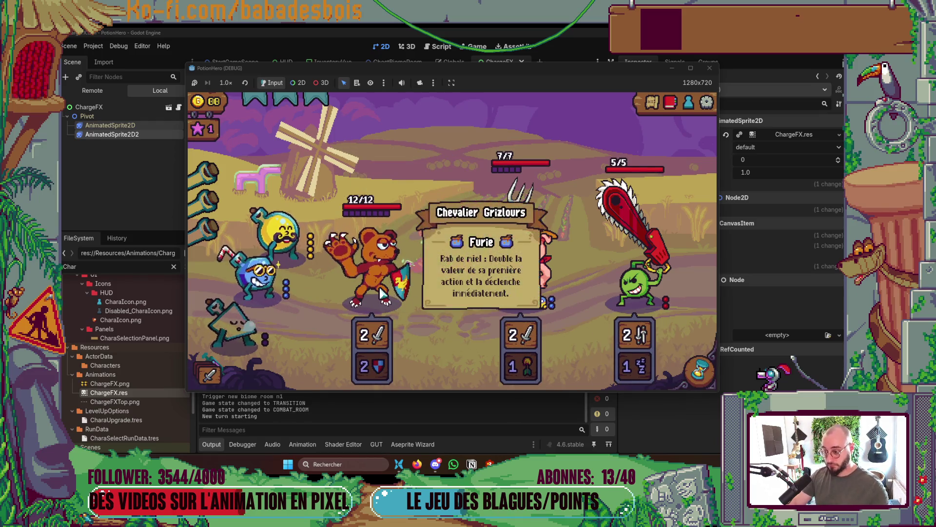
mouse_move(378, 336)
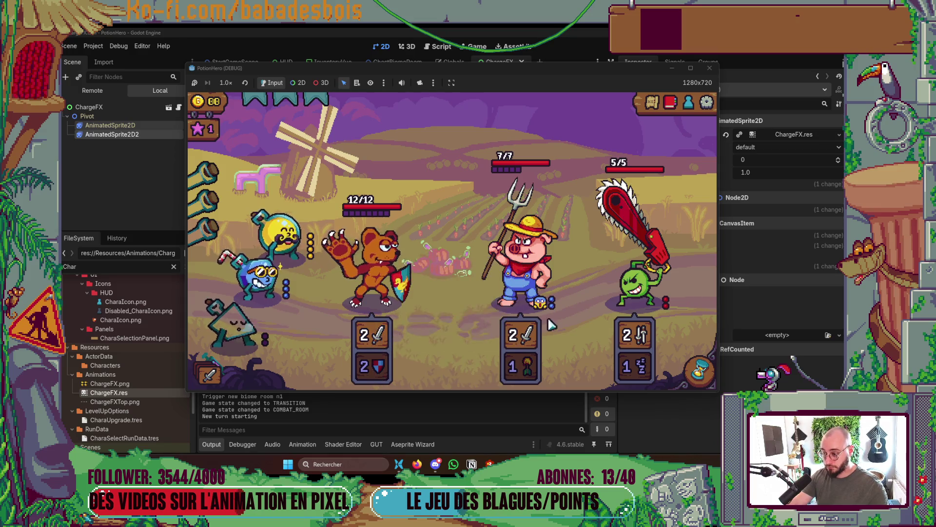
left_click(696, 369)
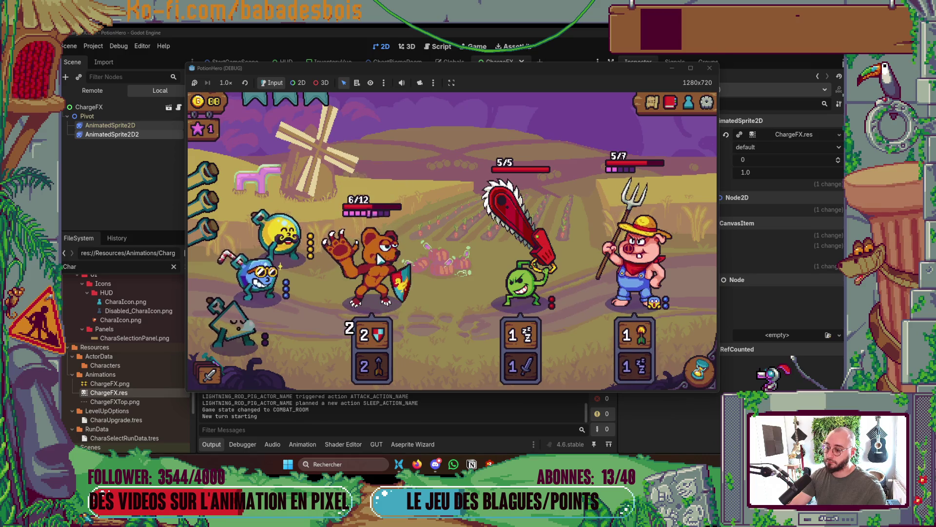
left_click(302, 235)
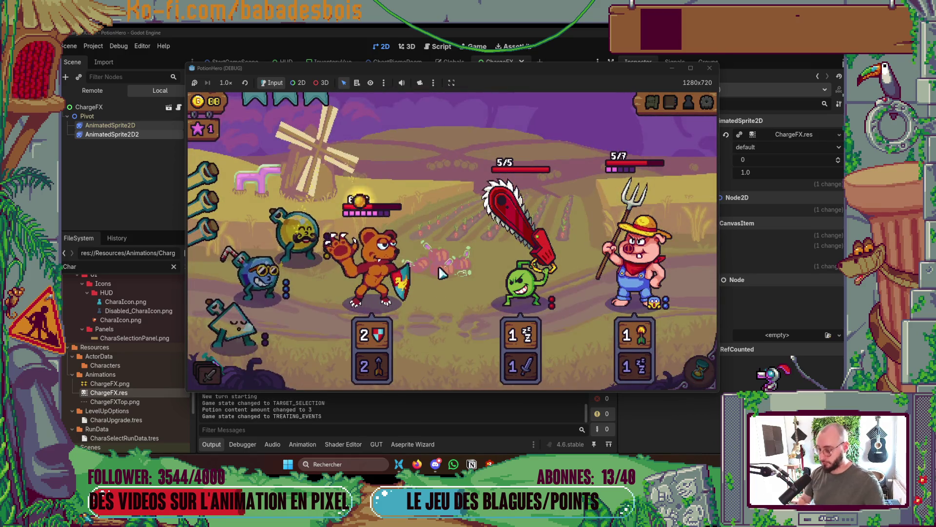
left_click(344, 294)
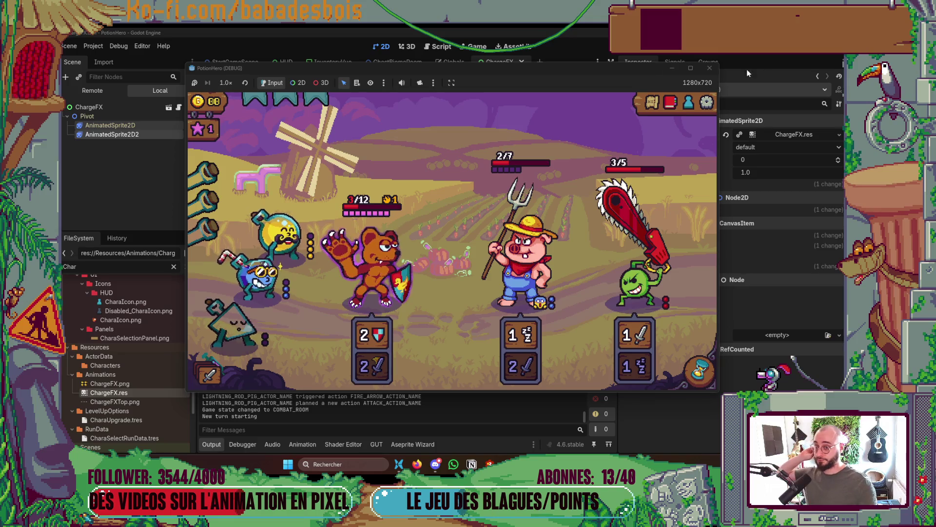
left_click(710, 68)
- Inspect the first AnimatedSprite2D's Visibility and Ordering settings
left_click(141, 103)
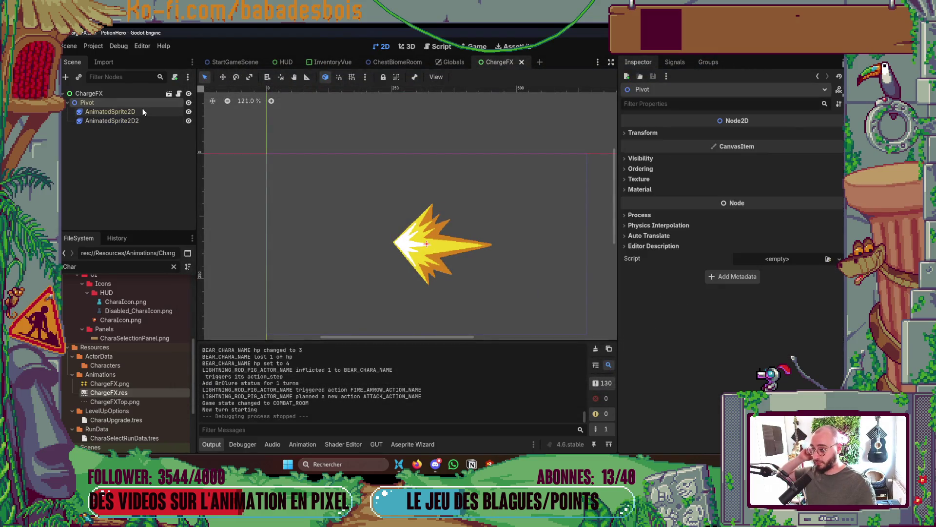
left_click(143, 111)
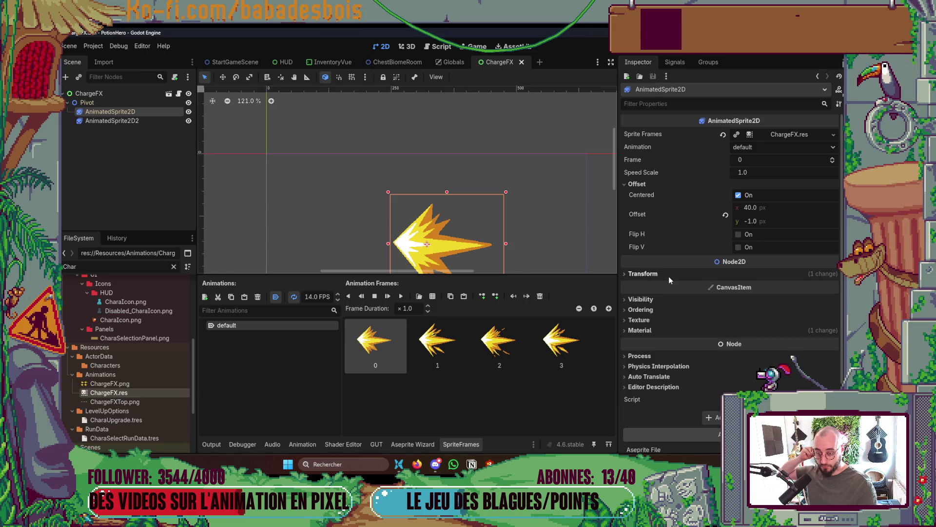
left_click(666, 300)
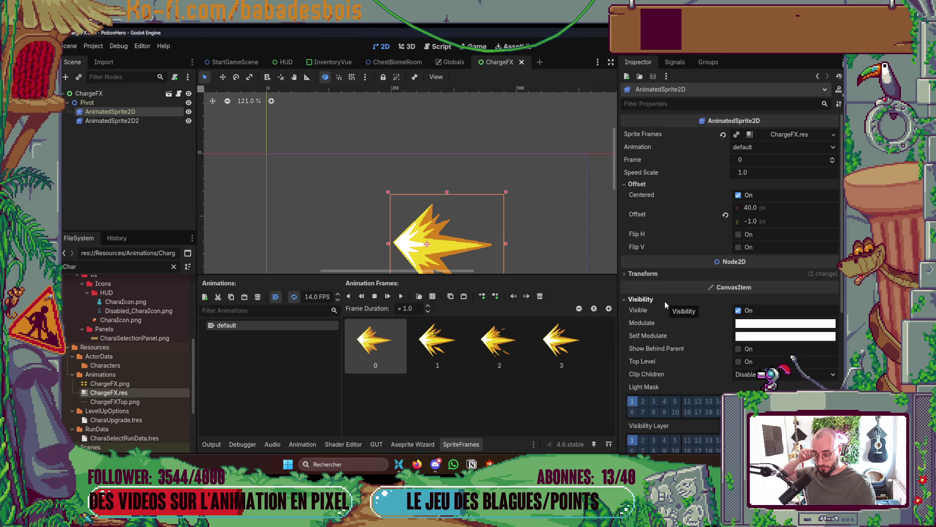
left_click(665, 301)
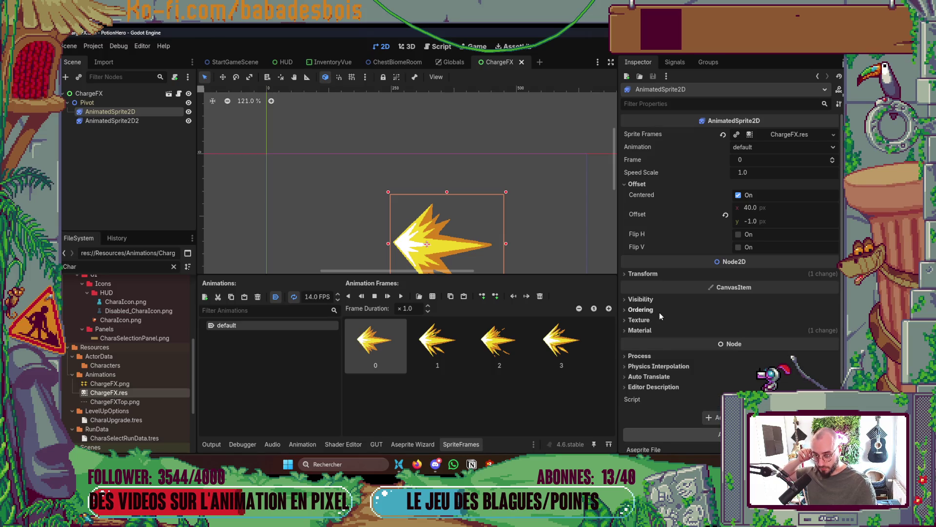
left_click(660, 311)
left_click(639, 310)
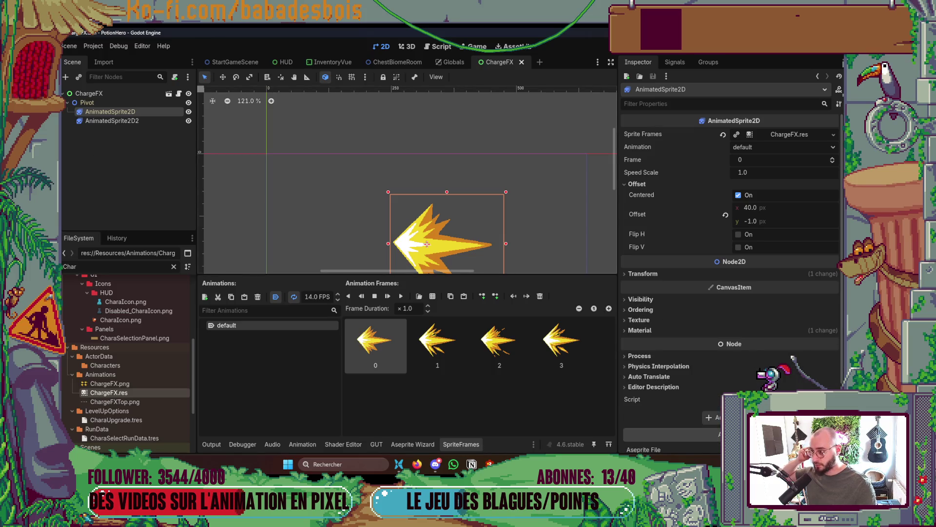
- Tint AnimatedSprite2D2 semi-transparent white at alpha 60, then save and run with F5
left_click(108, 121)
scroll(697, 287, "down", 3)
scroll(691, 276, "up", 1)
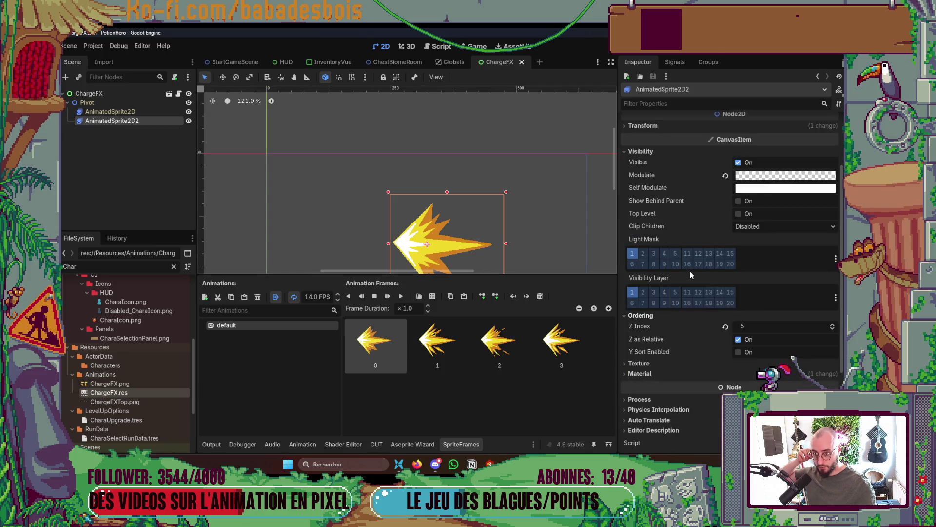
left_click(784, 177)
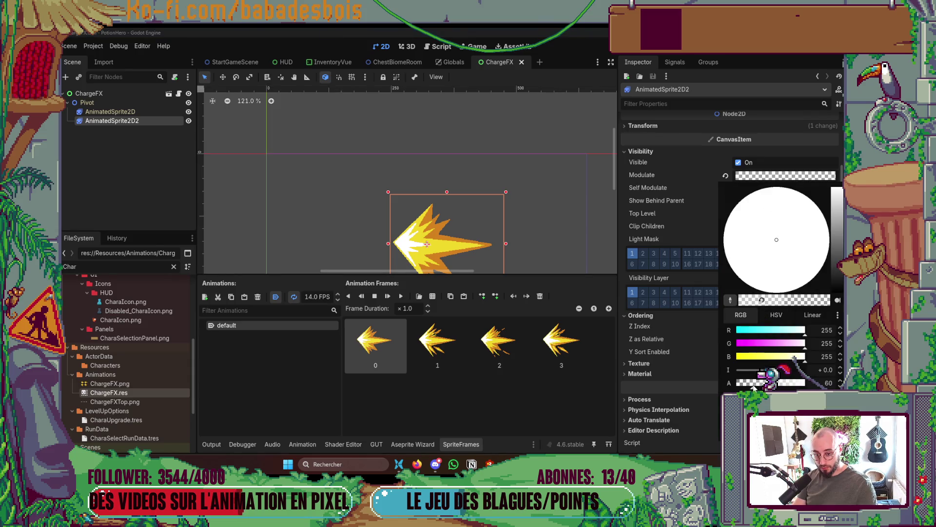
key("F5")
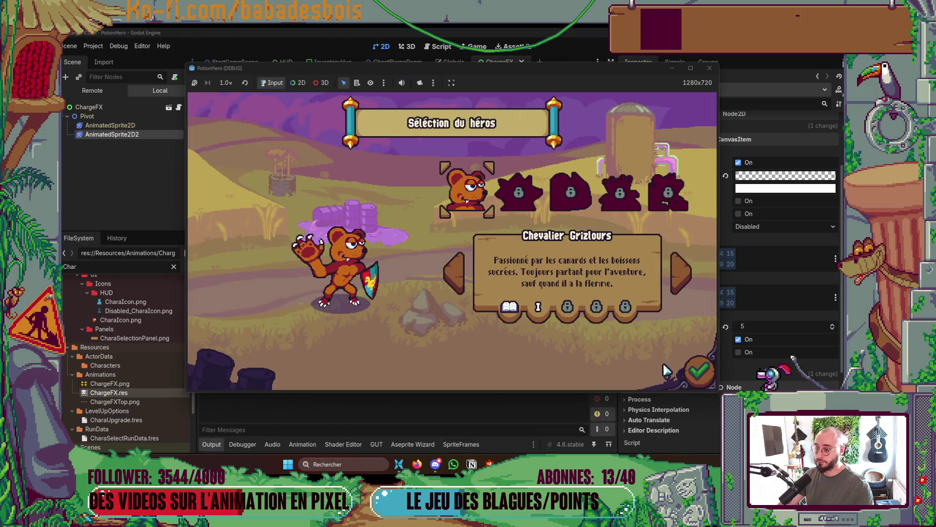
- Confirm the hero, start the adventure, and enter the first battle on the map
left_click(693, 365)
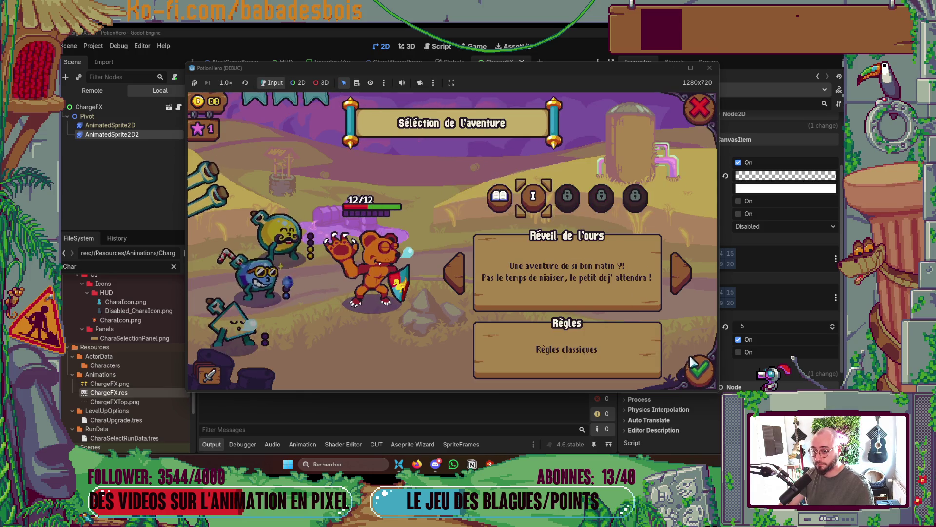
left_click(693, 365)
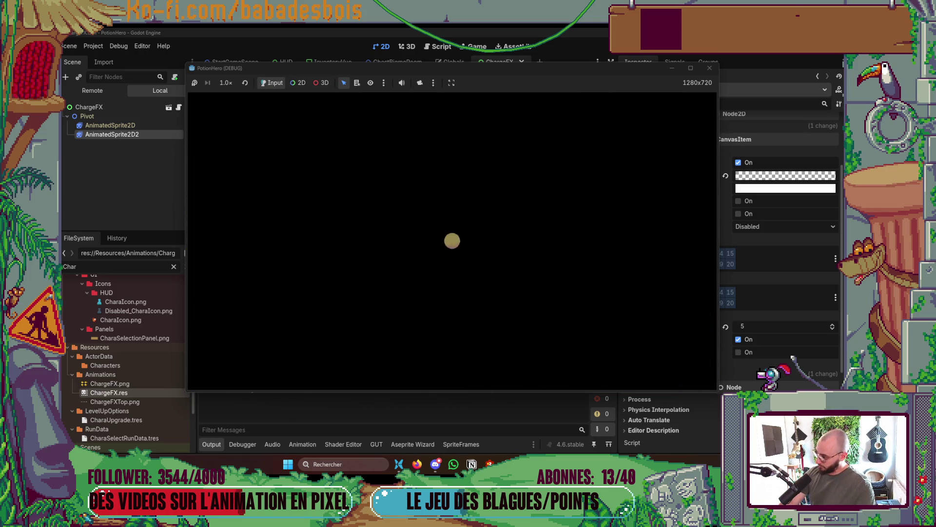
left_click(517, 275)
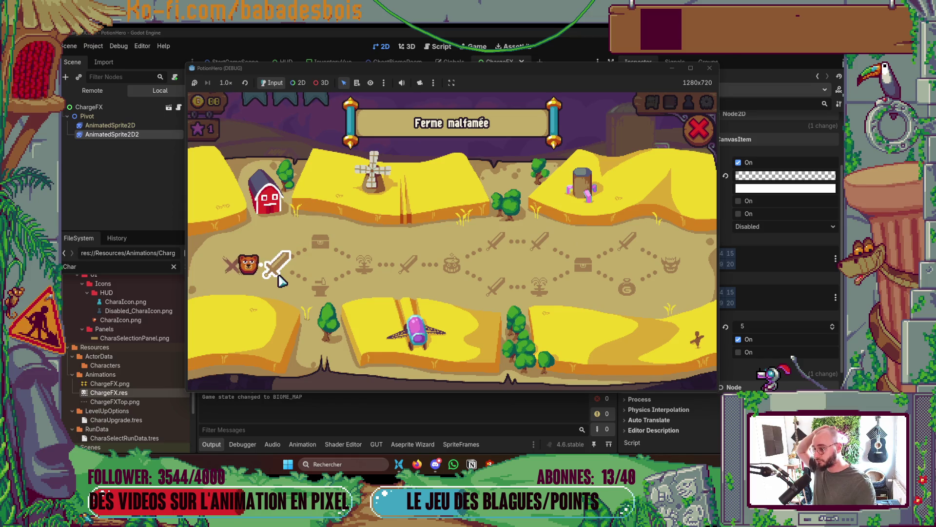
left_click(272, 266)
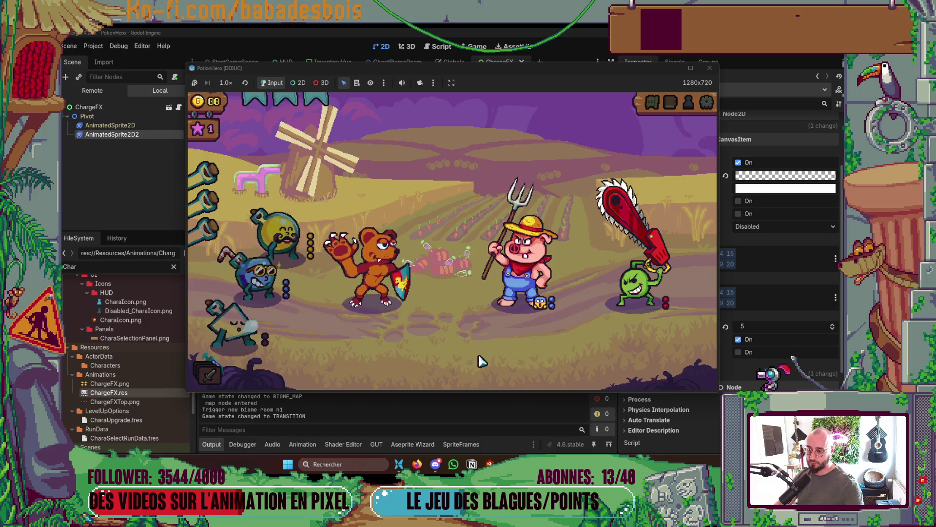
- End a turn, throw a potion at a character, pass again, then restart with F5
mouse_move(528, 276)
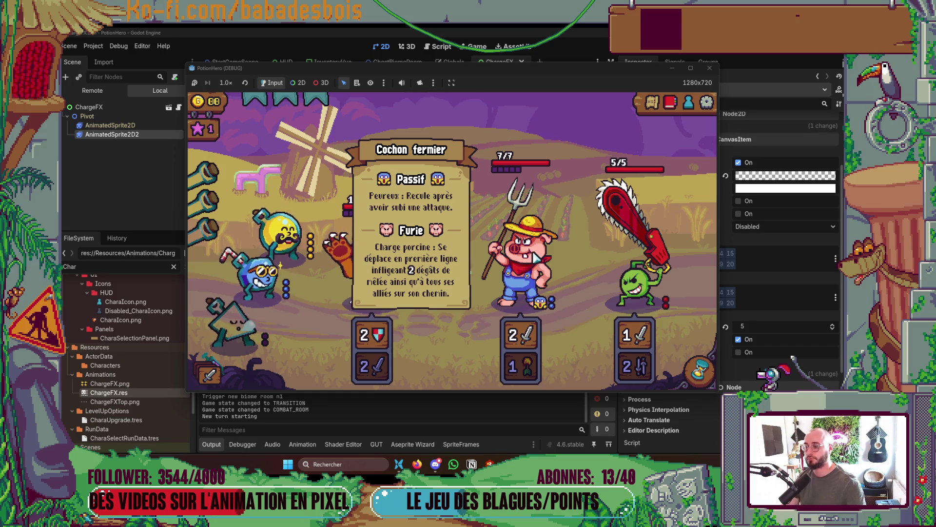
left_click(708, 371)
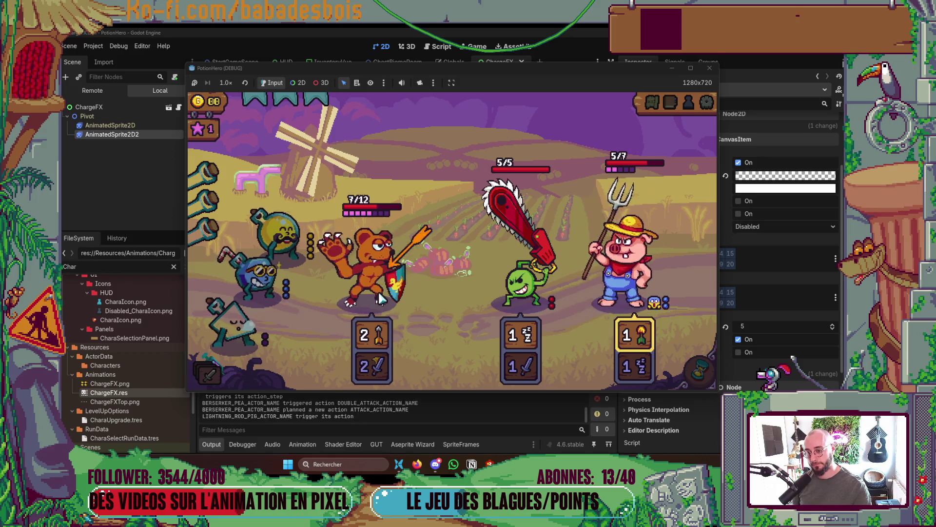
left_click(288, 282)
left_click(485, 285)
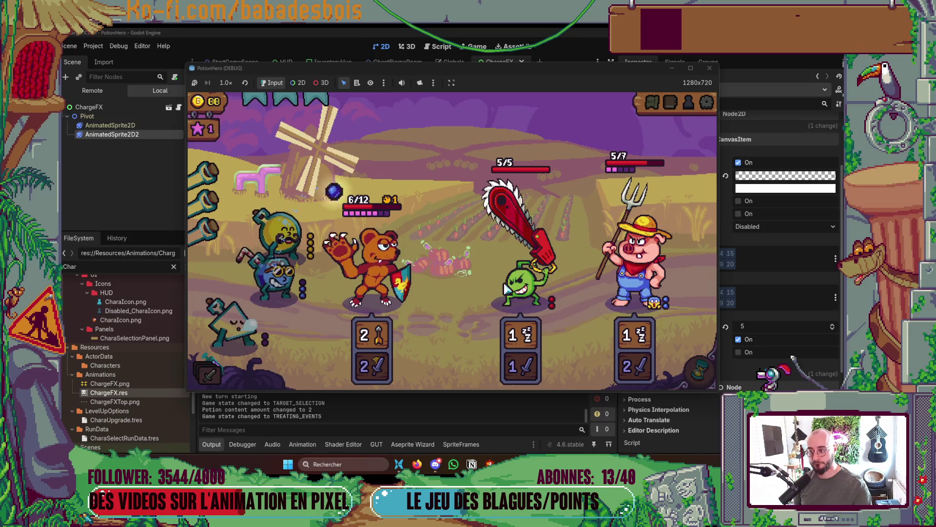
left_click(709, 373)
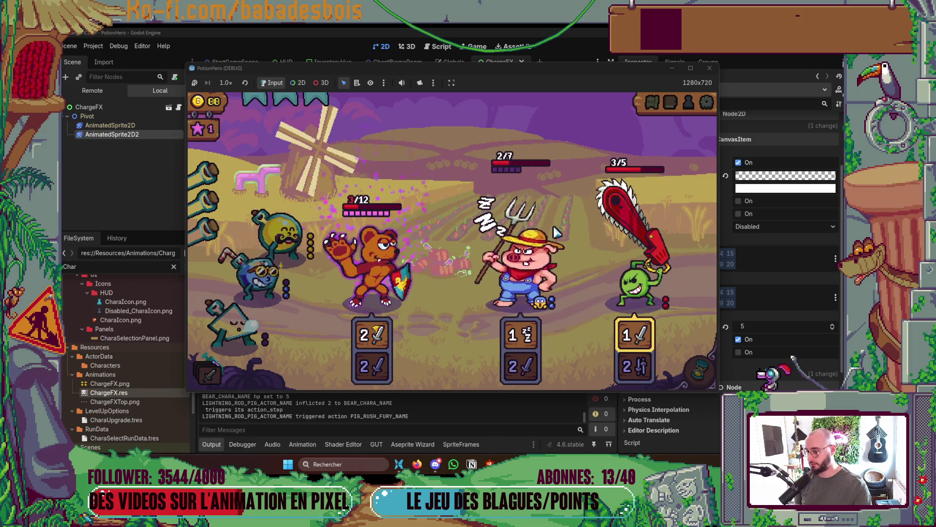
key("F5")
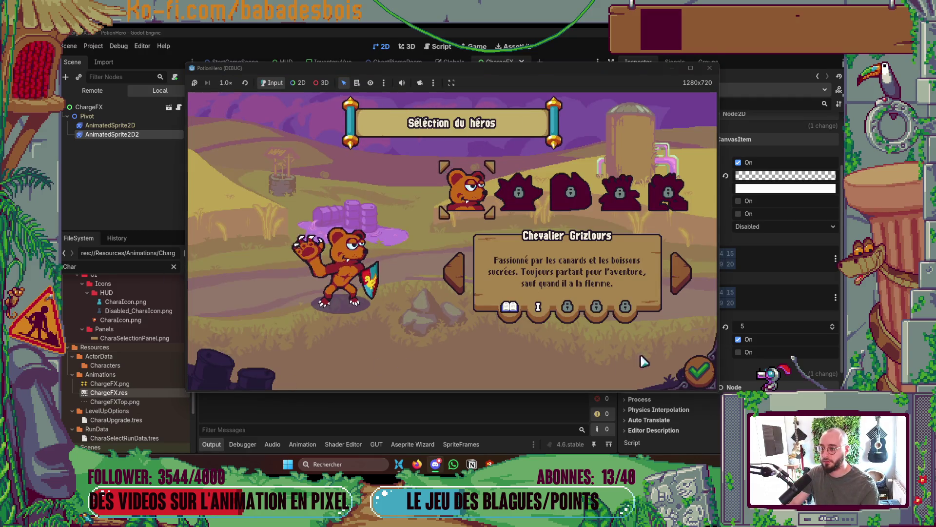
- Confirm the hero, start the adventure, and enter the battle from the biome map
left_click(698, 373)
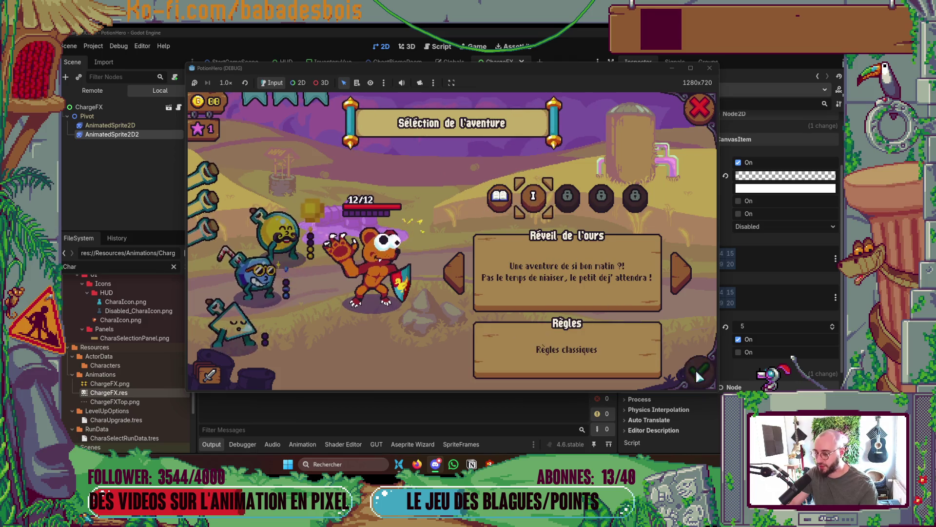
left_click(698, 374)
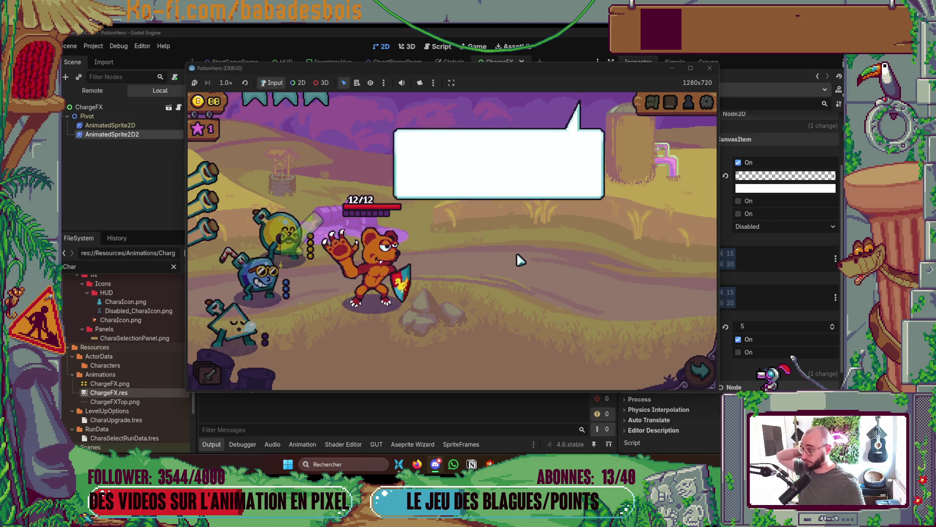
left_click(698, 373)
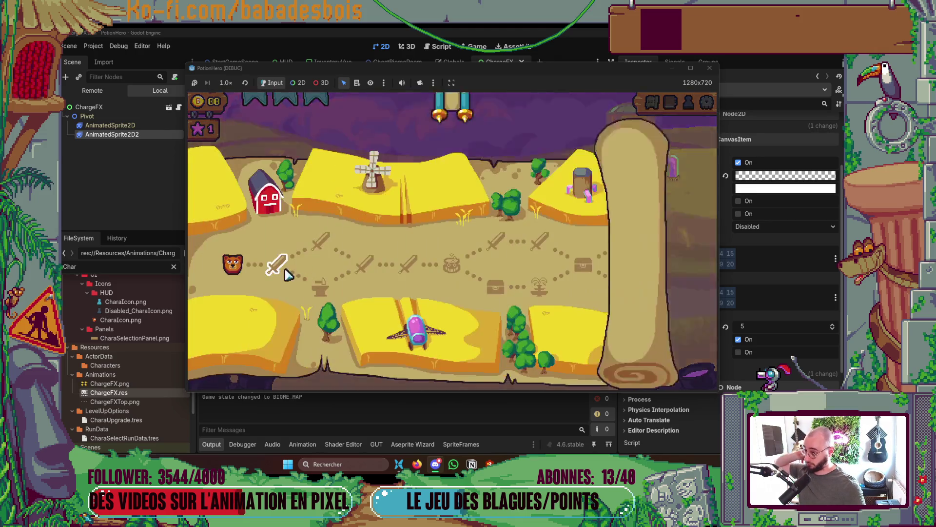
left_click(275, 263)
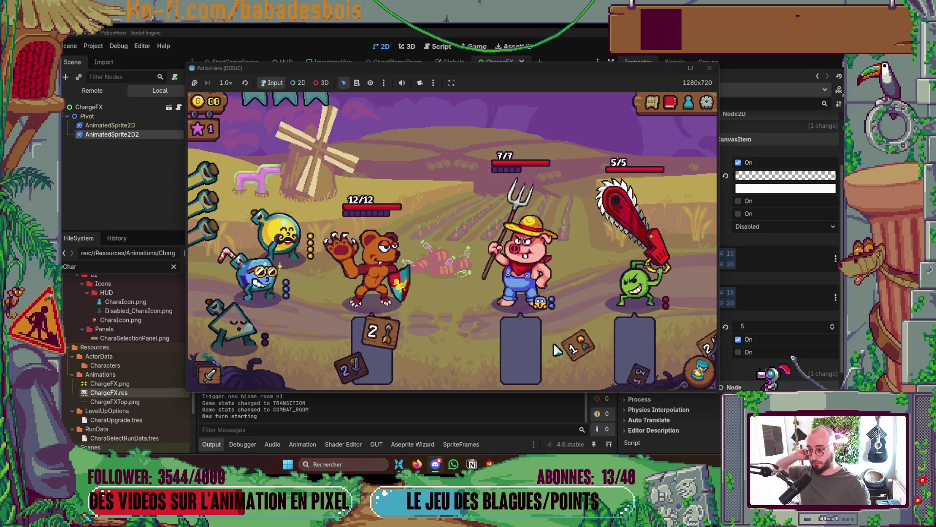
- Throw a potion at the bear, pass the turn with Space, then stop the game
left_click(295, 291)
left_click(365, 273)
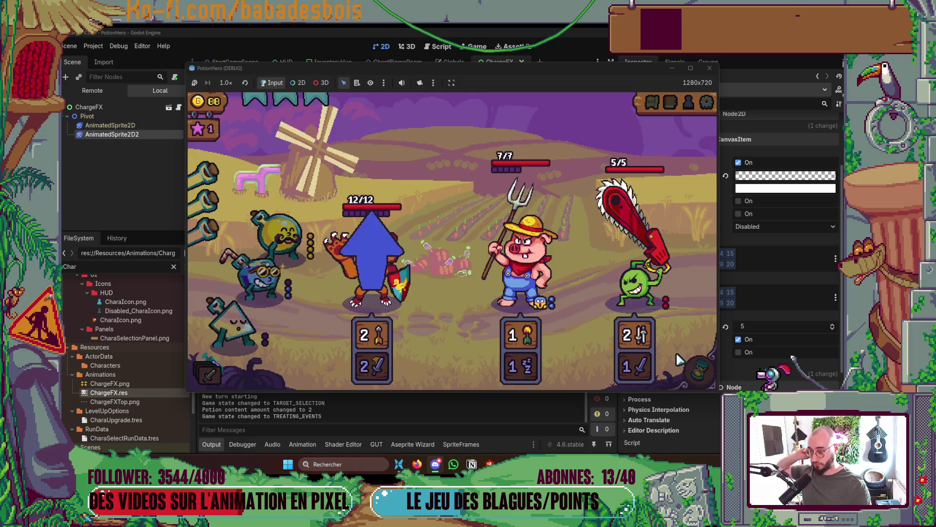
left_click(362, 288)
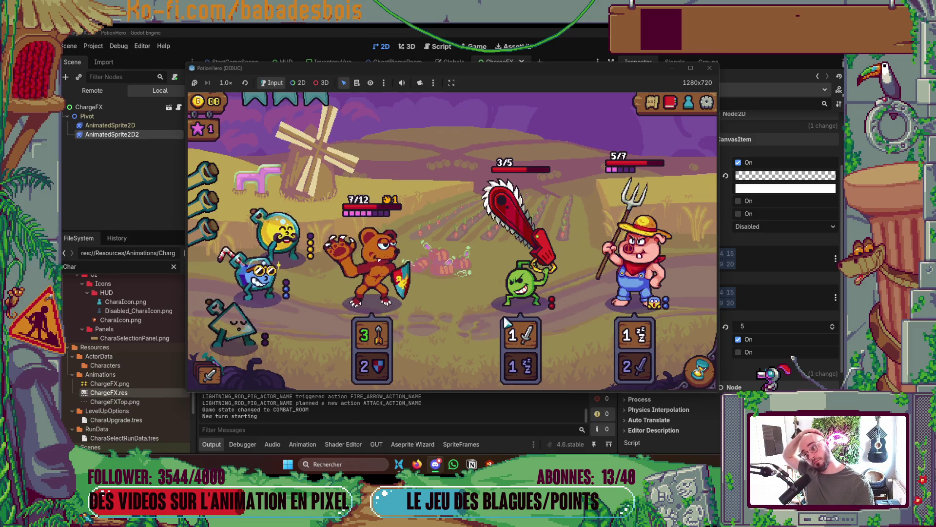
key("space")
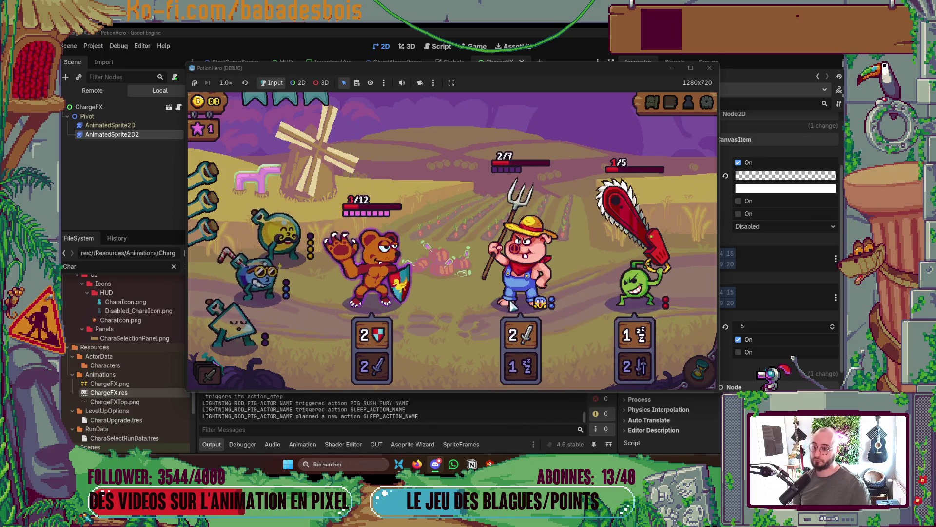
left_click(710, 67)
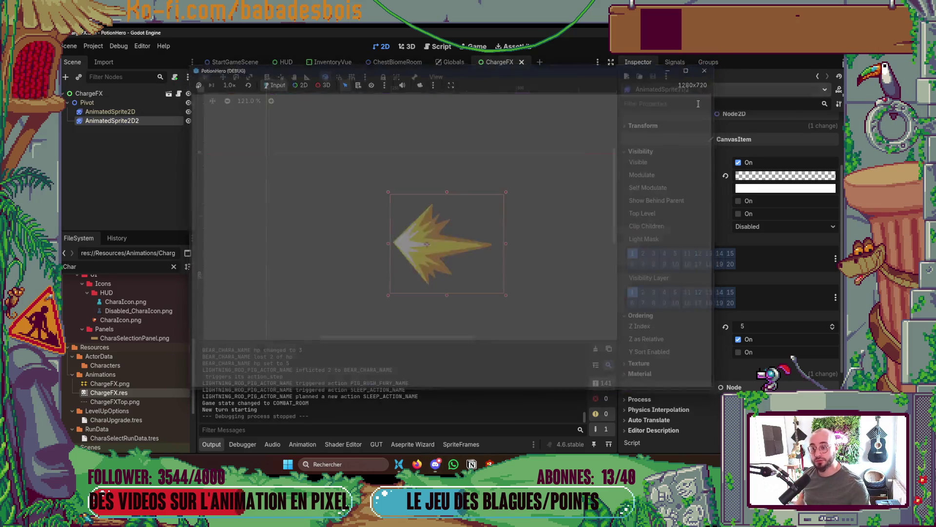
- Bring up Firefox and show the Potion Hero Miro board tab
left_click(417, 464)
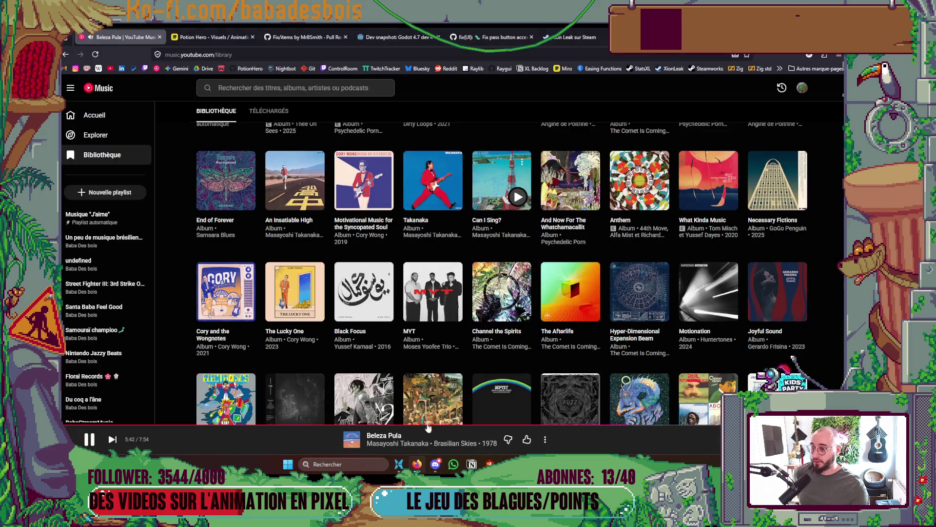
left_click(210, 37)
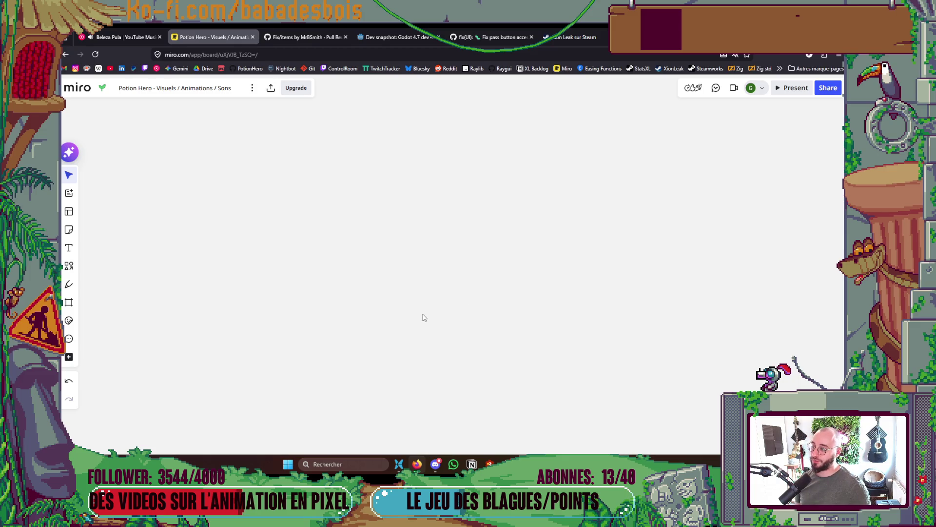
left_click(566, 69)
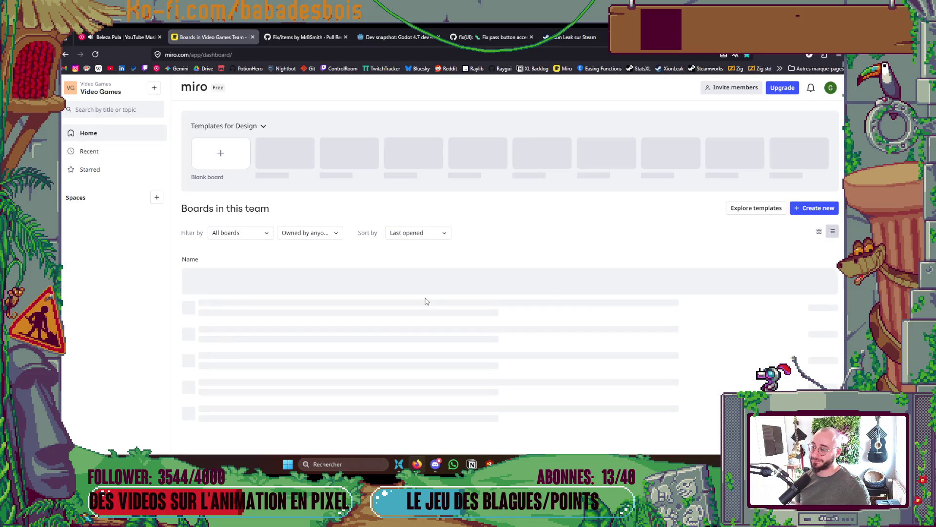
left_click(346, 284)
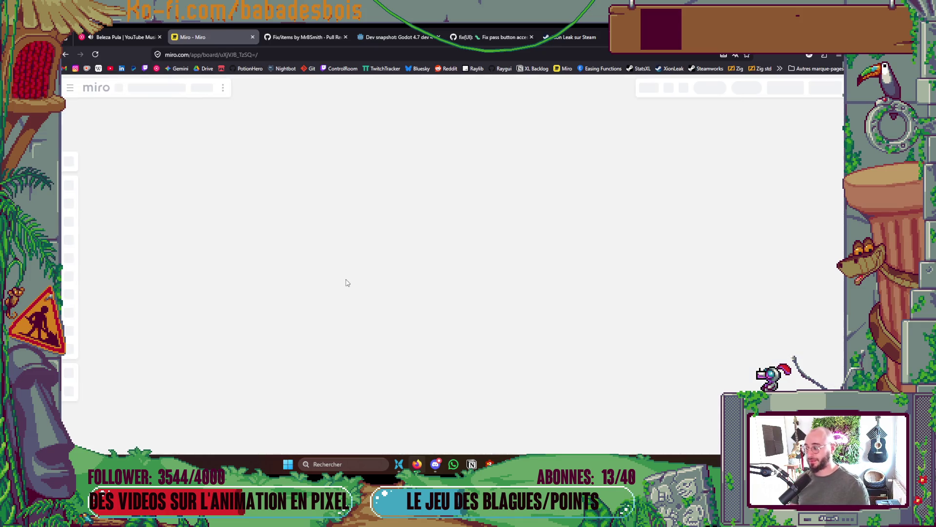
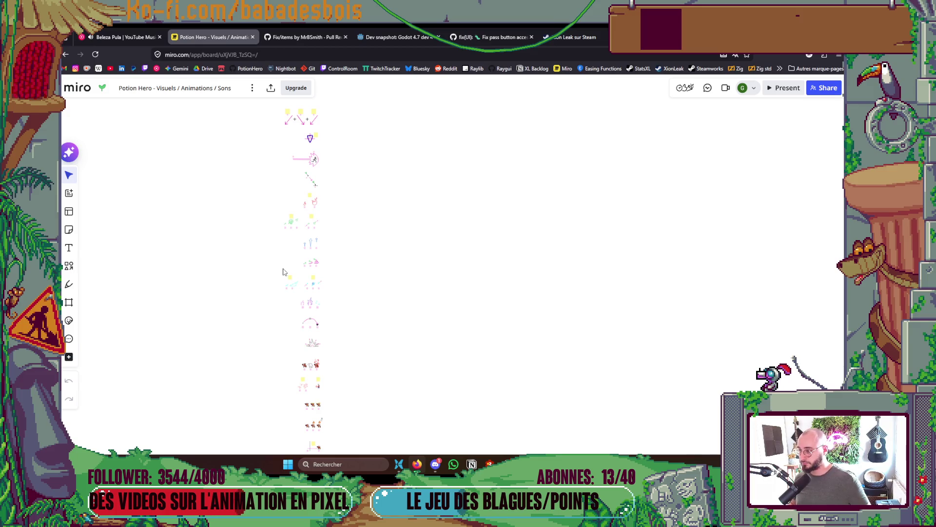
- Pan and zoom the board until the Liste des animations table fills the view
scroll(182, 315, "up", 2)
mouse_move(239, 262)
left_mouse_down()
mouse_move(215, 277)
mouse_move(230, 268)
mouse_move(230, 283)
mouse_move(266, 288)
left_mouse_up()
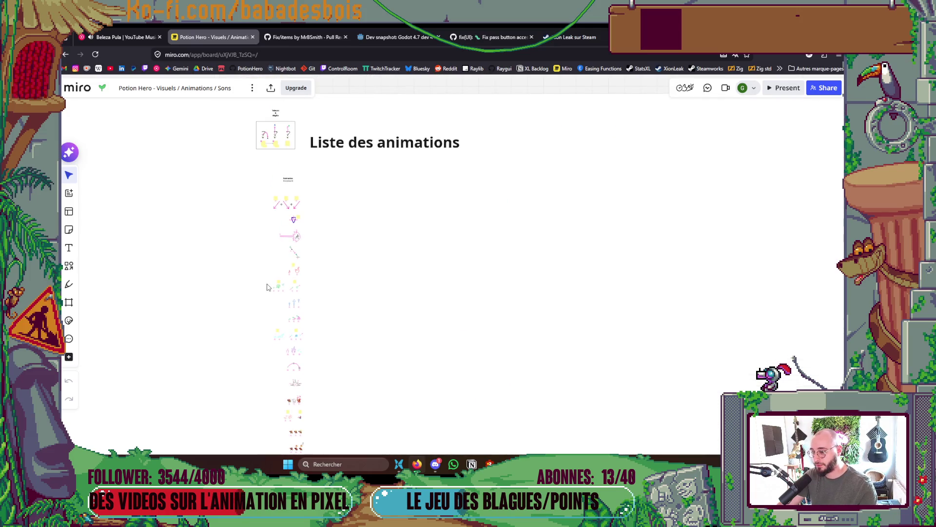
scroll(266, 288, "down", 1)
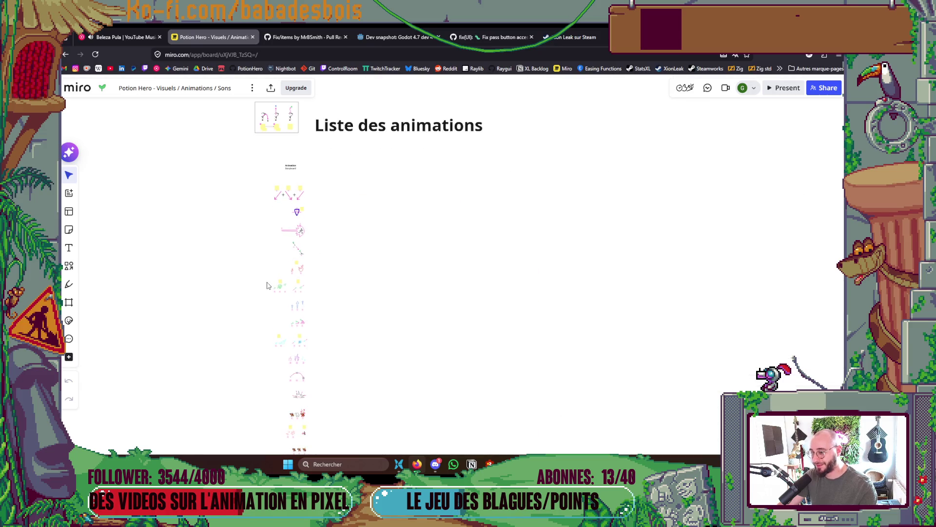
scroll(267, 285, "up", 3)
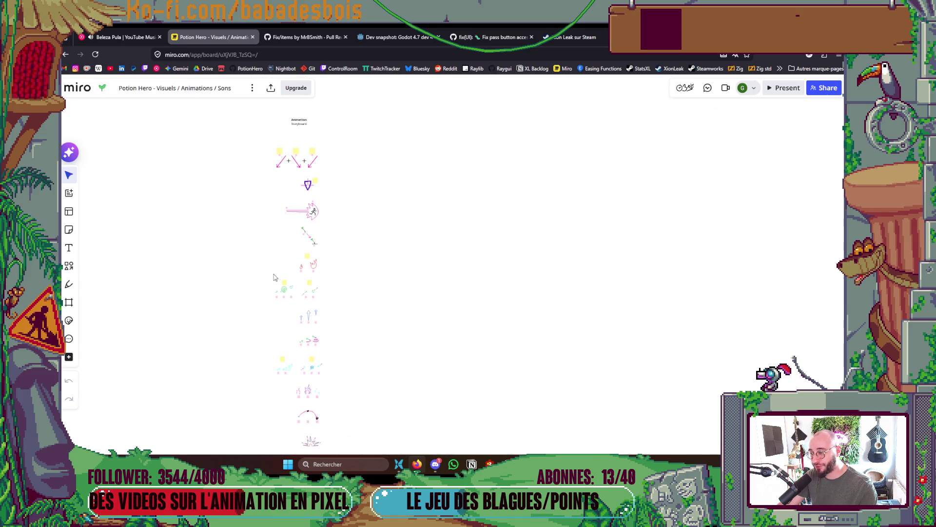
scroll(274, 275, "down", 2)
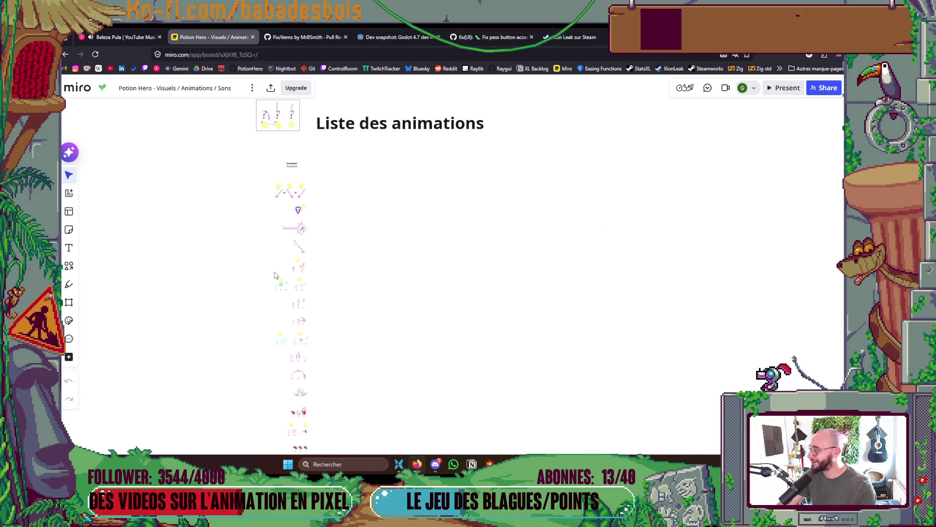
scroll(274, 275, "up", 1)
scroll(274, 275, "down", 2)
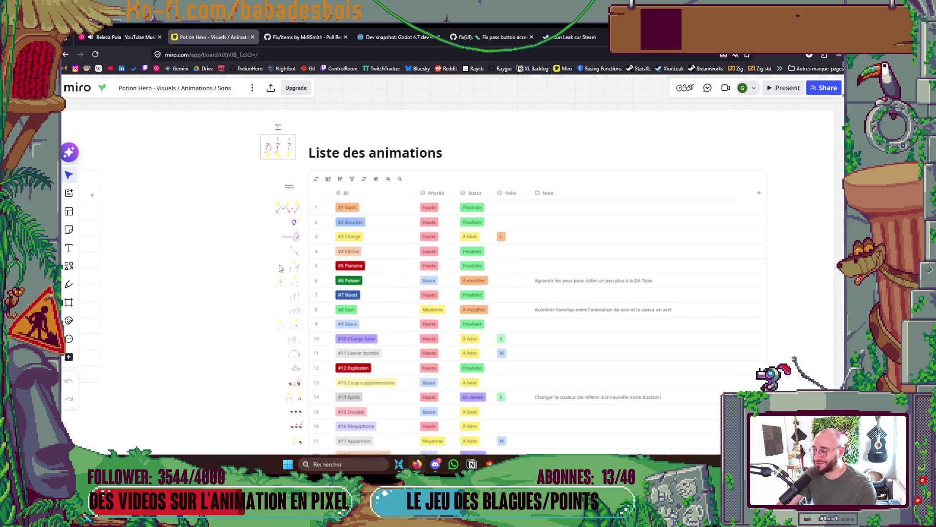
scroll(280, 268, "up", 1)
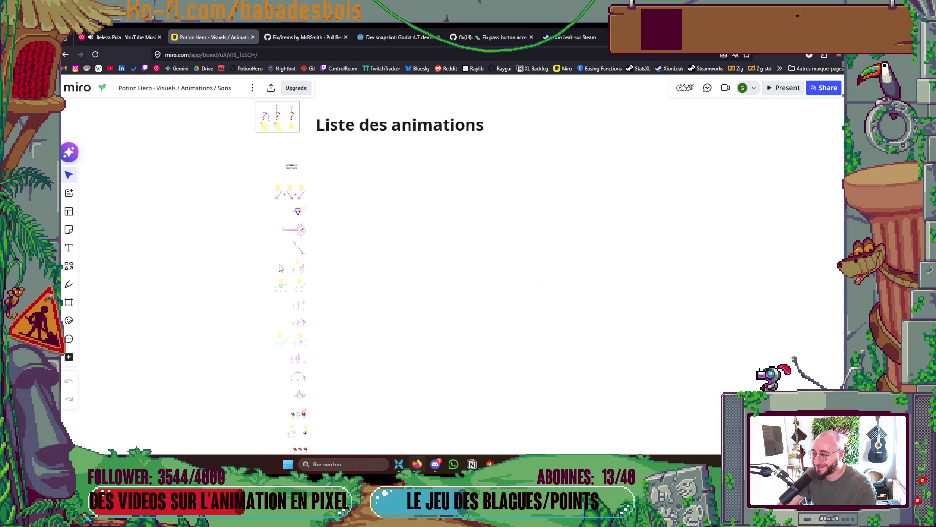
scroll(280, 268, "down", 2)
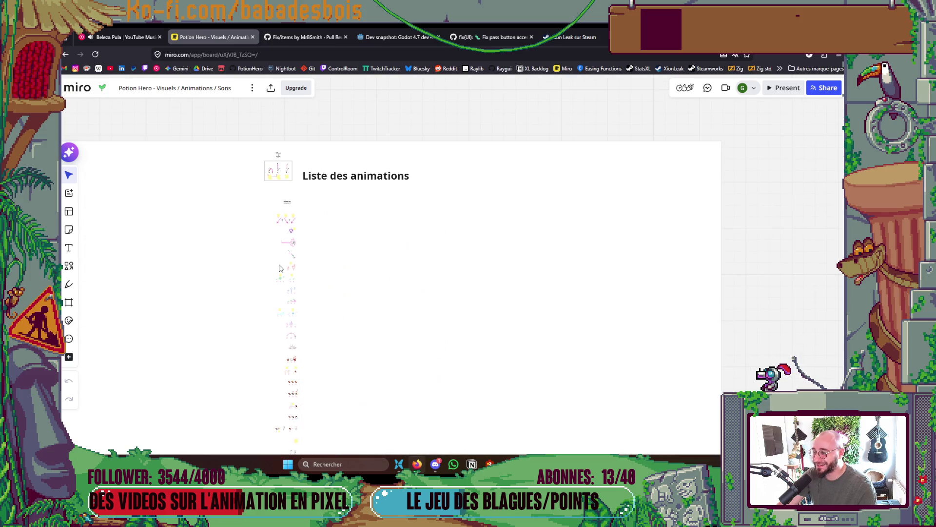
scroll(281, 268, "up", 1)
left_click_drag(283, 267, 304, 241)
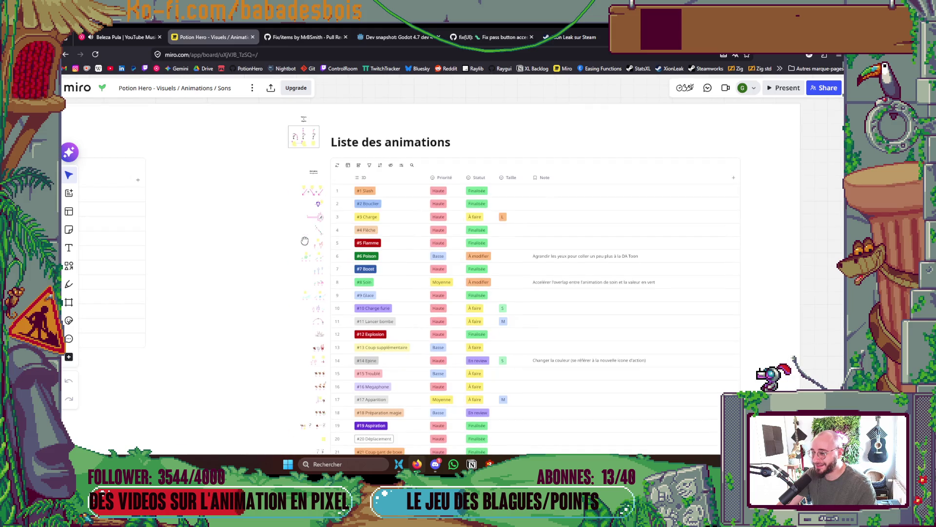
mouse_move(278, 293)
left_mouse_down()
mouse_move(285, 280)
mouse_move(299, 305)
mouse_move(323, 296)
left_mouse_up()
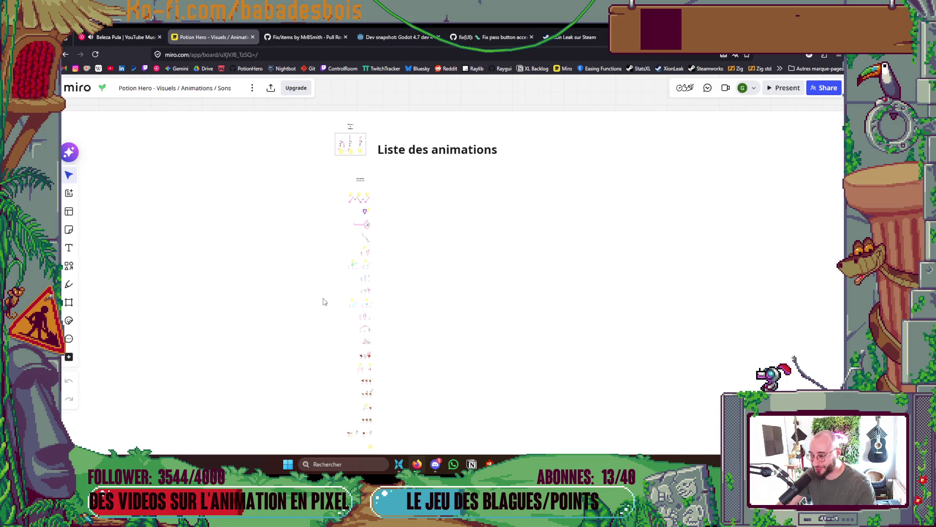
scroll(326, 291, "down", 1)
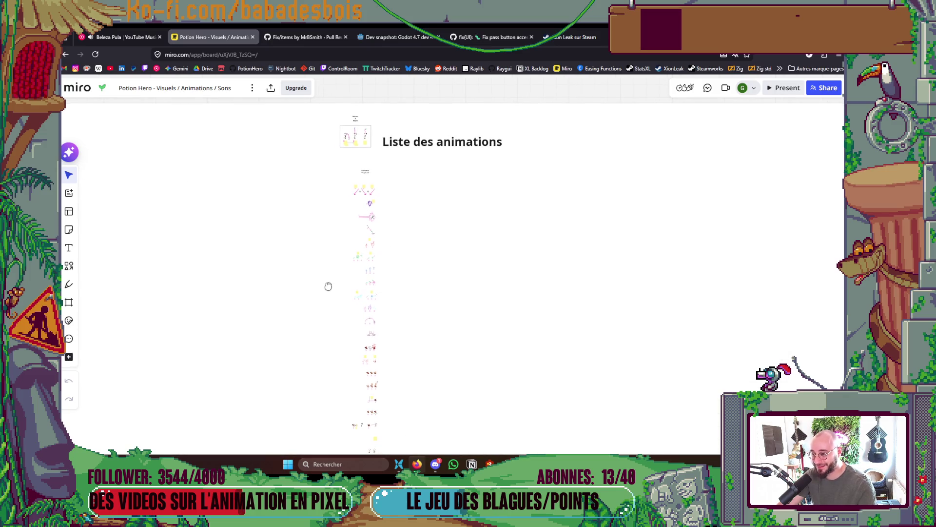
scroll(323, 325, "down", 1)
left_click_drag(323, 324, 323, 279)
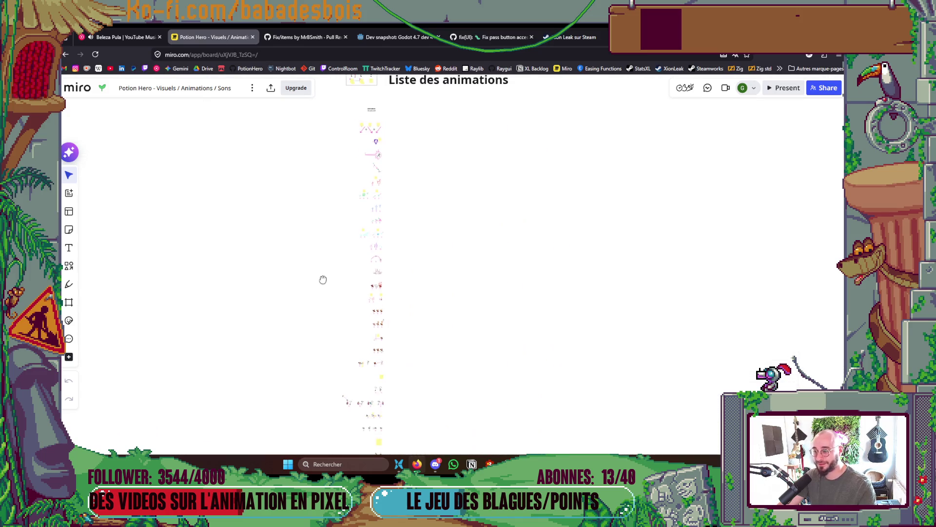
scroll(337, 269, "down", 1)
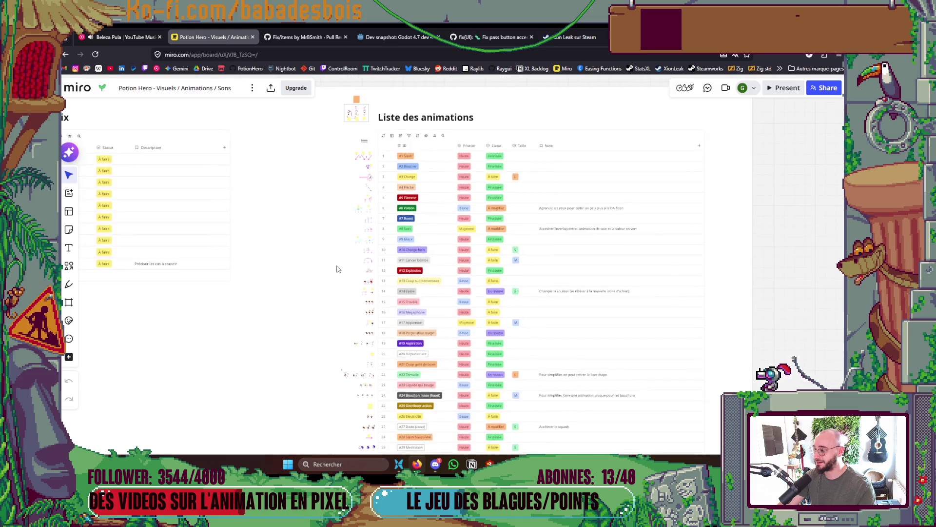
scroll(337, 269, "up", 1)
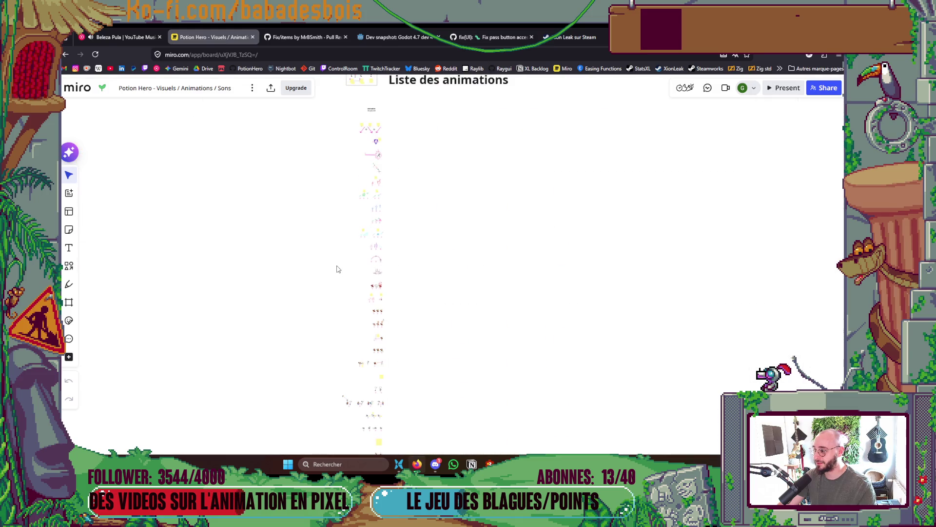
scroll(337, 269, "up", 1)
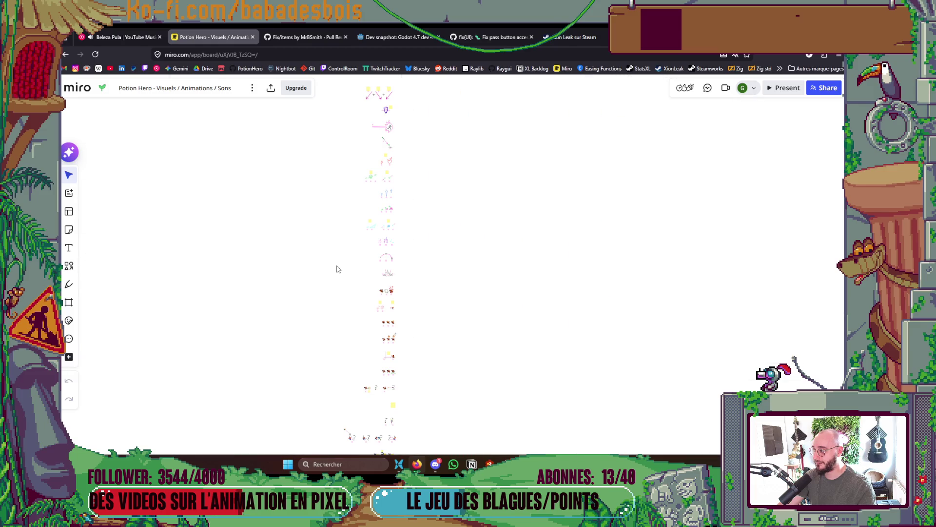
scroll(337, 269, "up", 1)
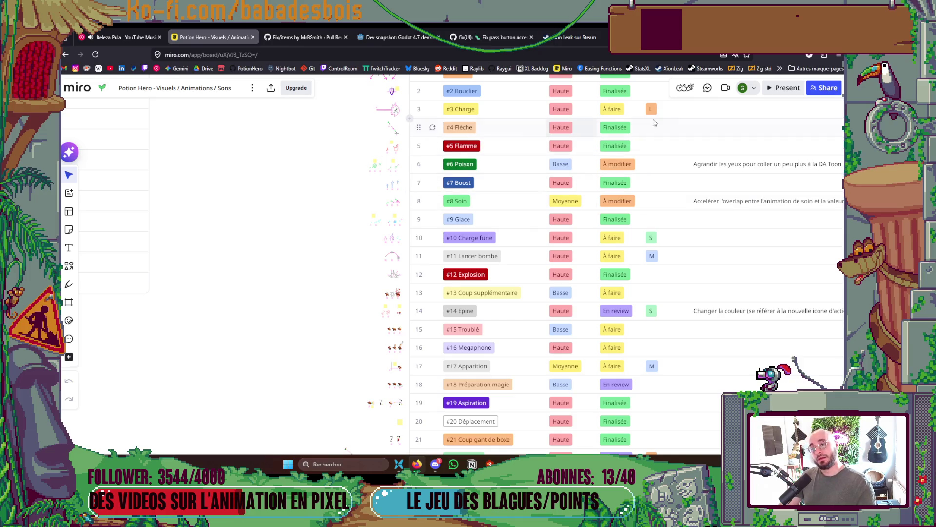
- Change #3 Charge's status from À faire to En review and deselect the table
left_click(617, 112)
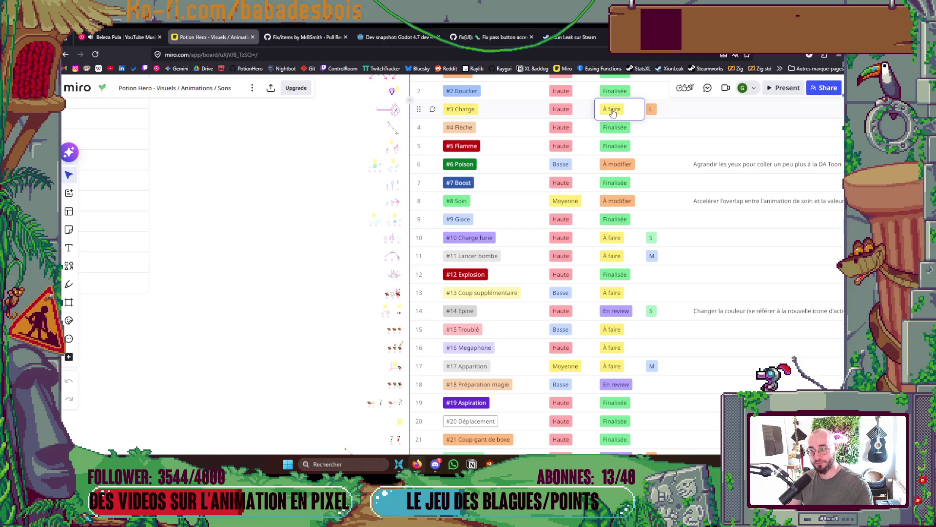
left_click(613, 112)
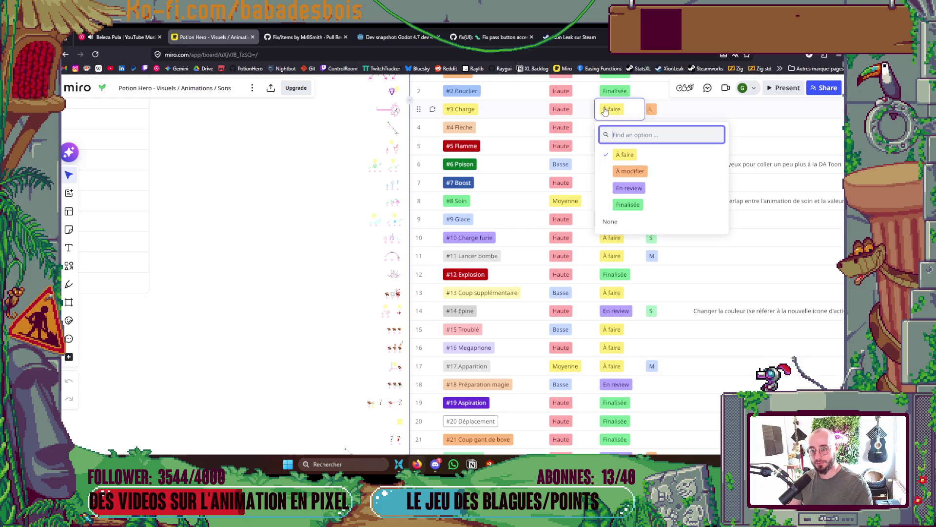
left_click(628, 189)
left_click(300, 201)
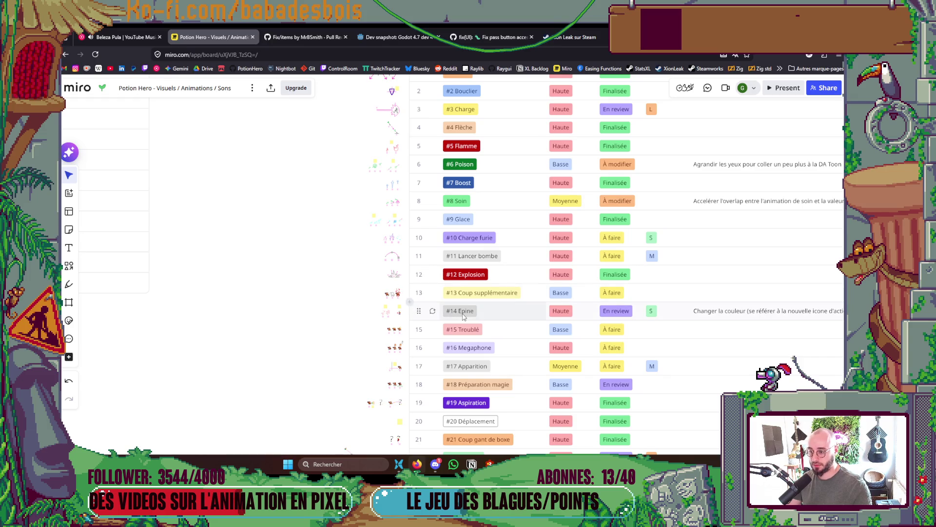
left_click_drag(341, 328, 345, 215)
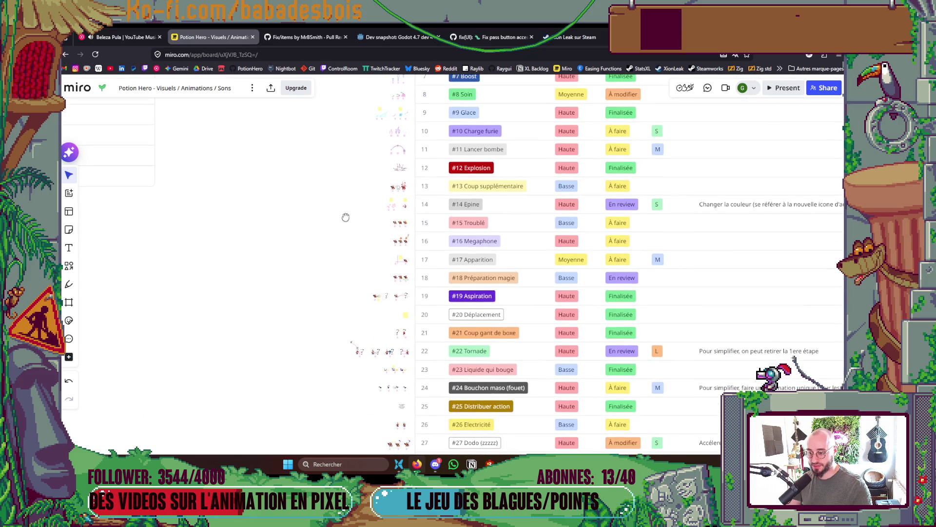
- Zoom out and pan down through the animation table's lower rows
scroll(327, 305, "down", 1)
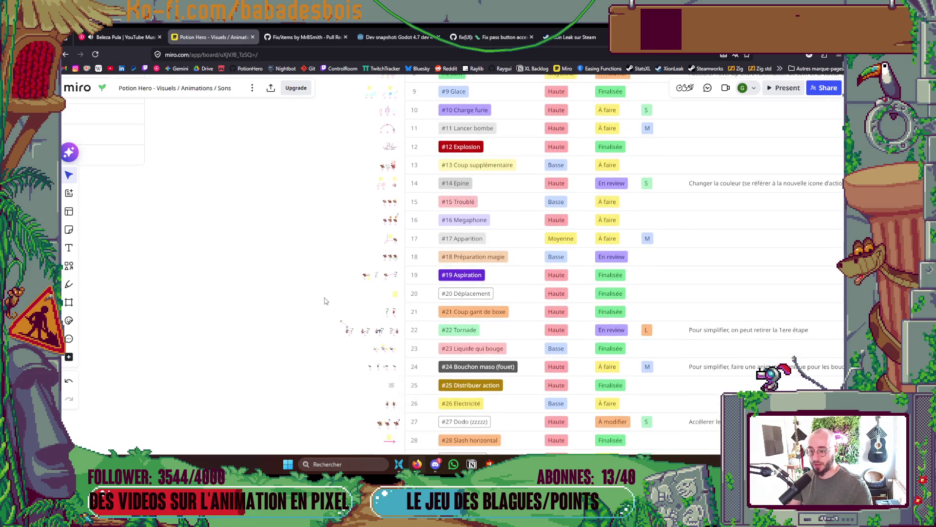
left_click_drag(320, 293, 298, 176)
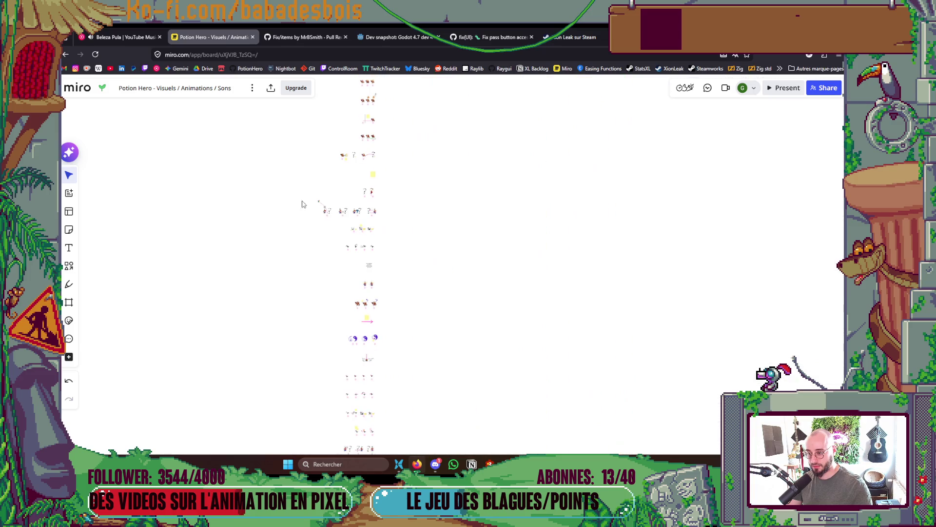
left_click_drag(305, 321, 305, 277)
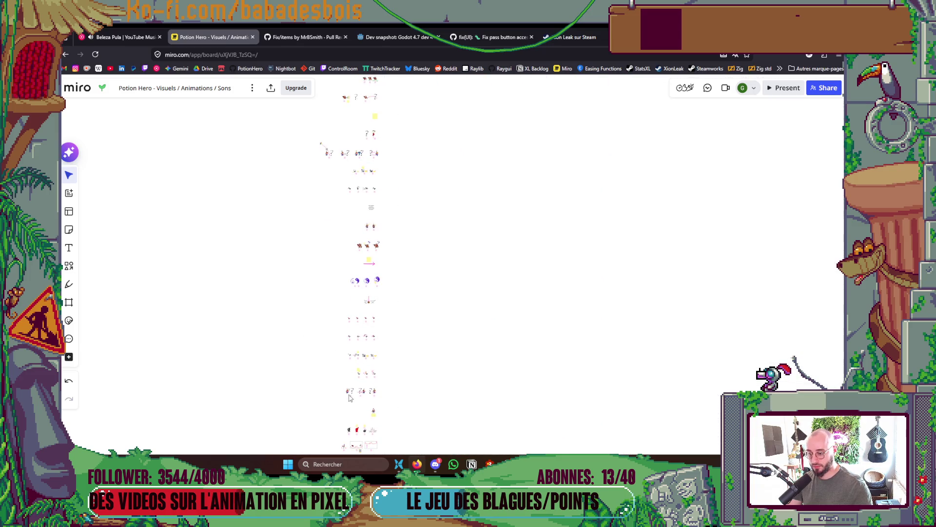
scroll(343, 400, "up", 10)
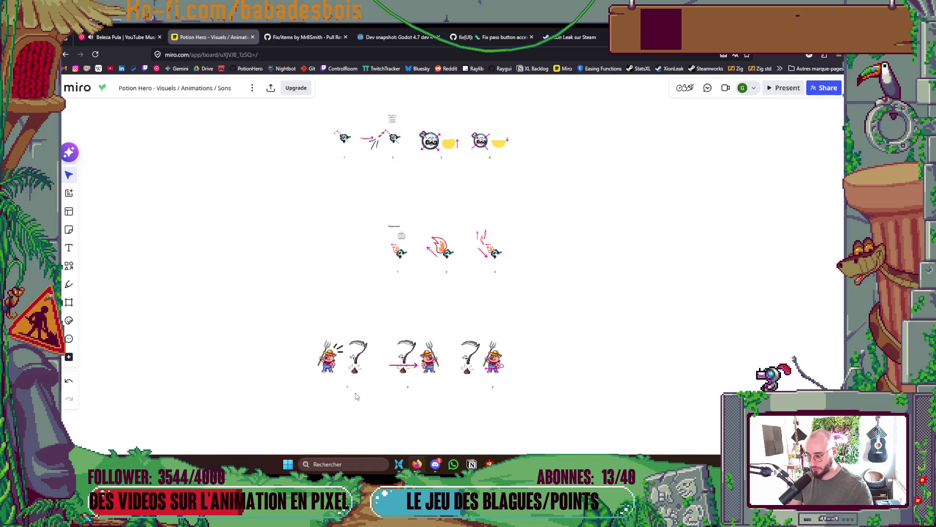
scroll(342, 399, "up", 2)
scroll(342, 397, "down", 5)
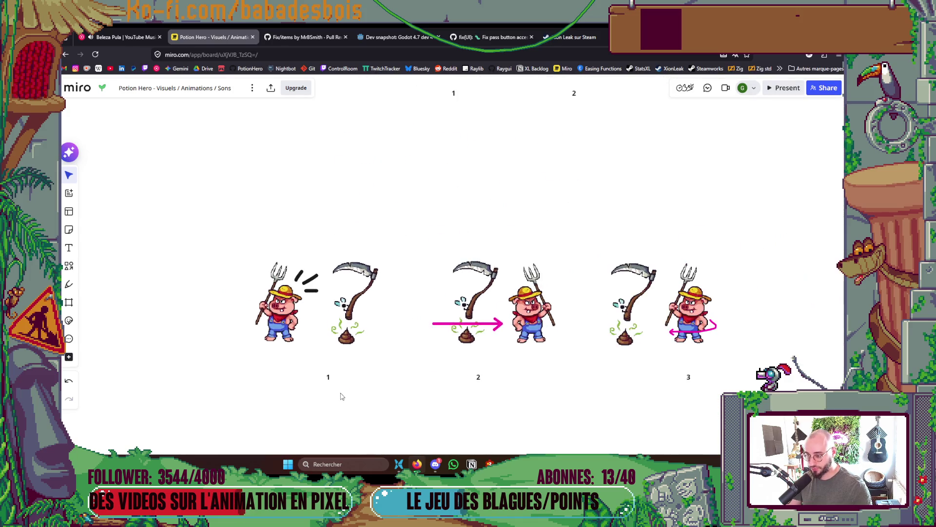
scroll(313, 307, "down", 2)
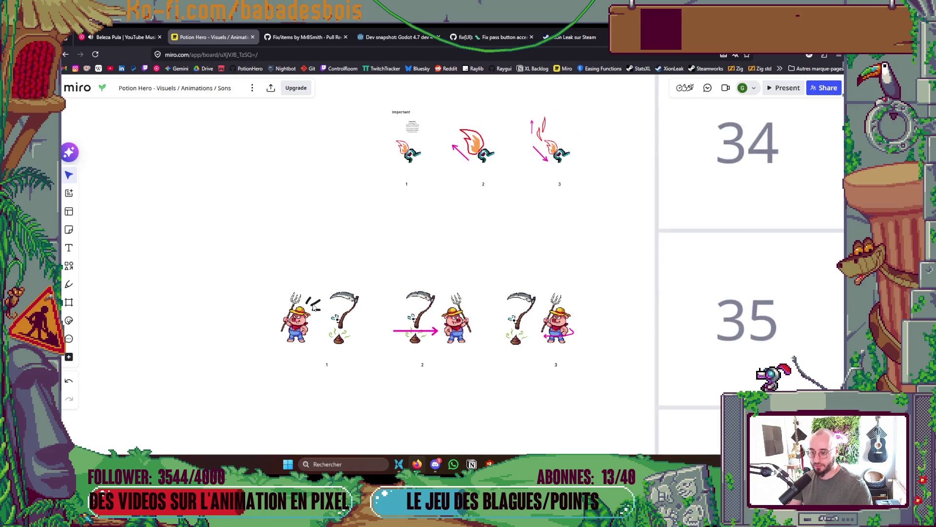
scroll(313, 306, "down", 5)
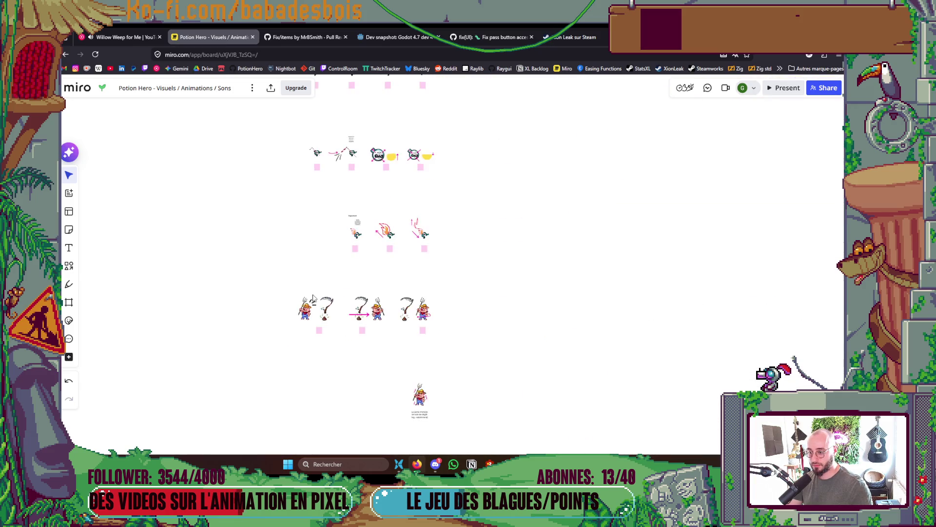
scroll(313, 297, "down", 8)
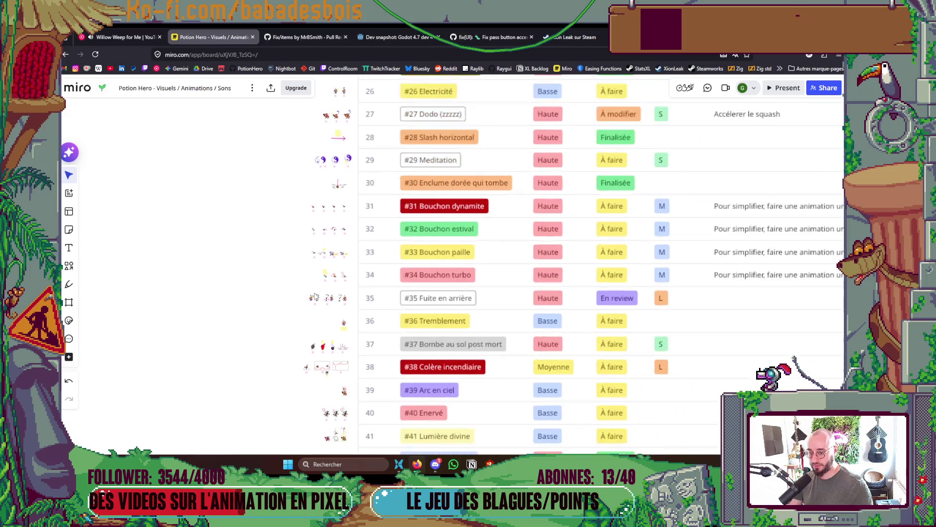
scroll(314, 296, "down", 2)
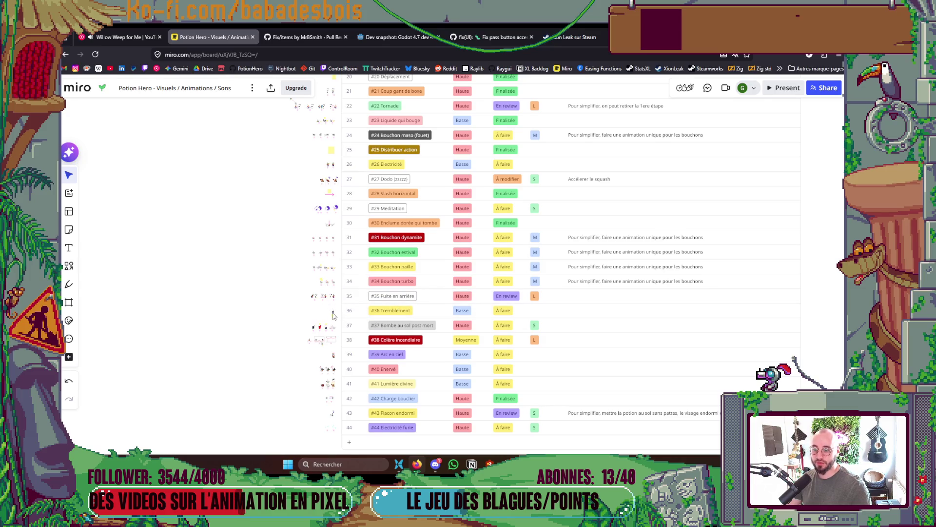
- Zoom into the #35 Fuite en arrière storyboard frames, then switch to the Godot project
scroll(333, 315, "up", 1)
left_click_drag(332, 318, 331, 323)
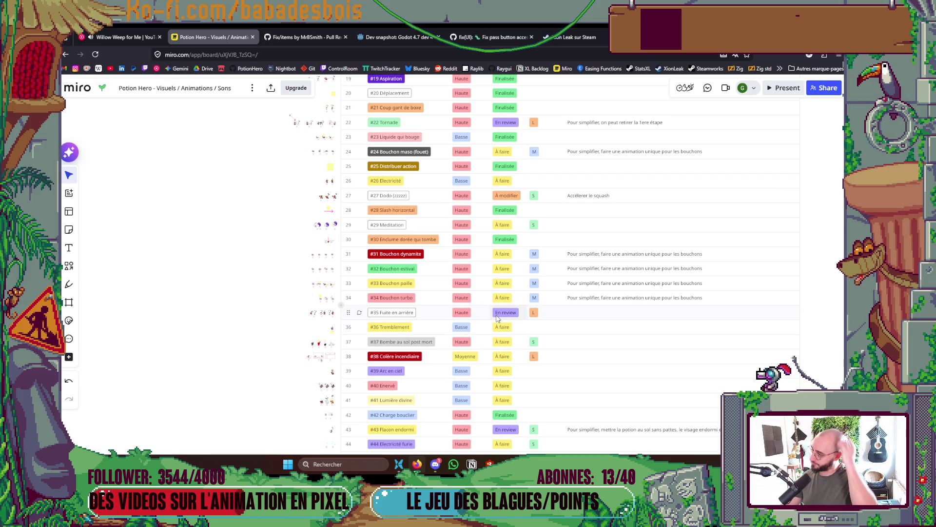
scroll(307, 316, "up", 5)
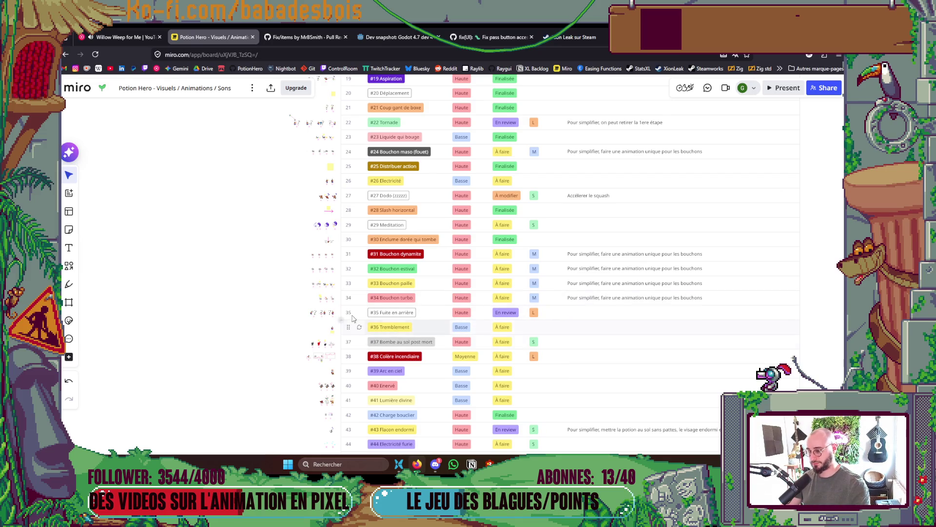
scroll(307, 316, "up", 5)
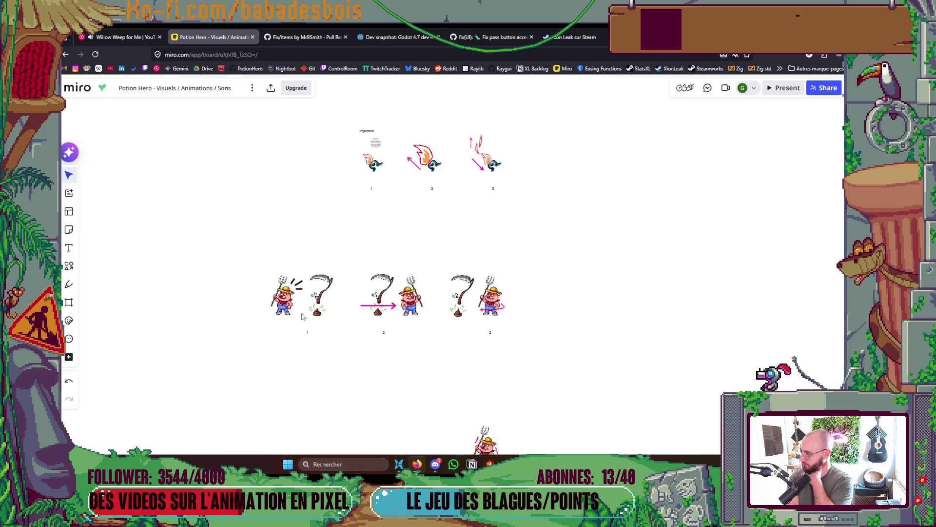
key("alt+Tab")
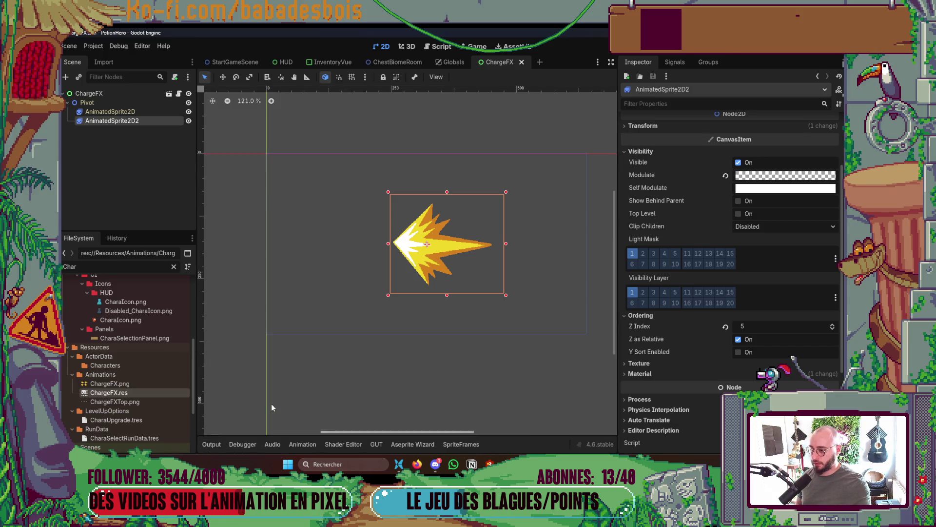
left_click(211, 444)
left_click(311, 355)
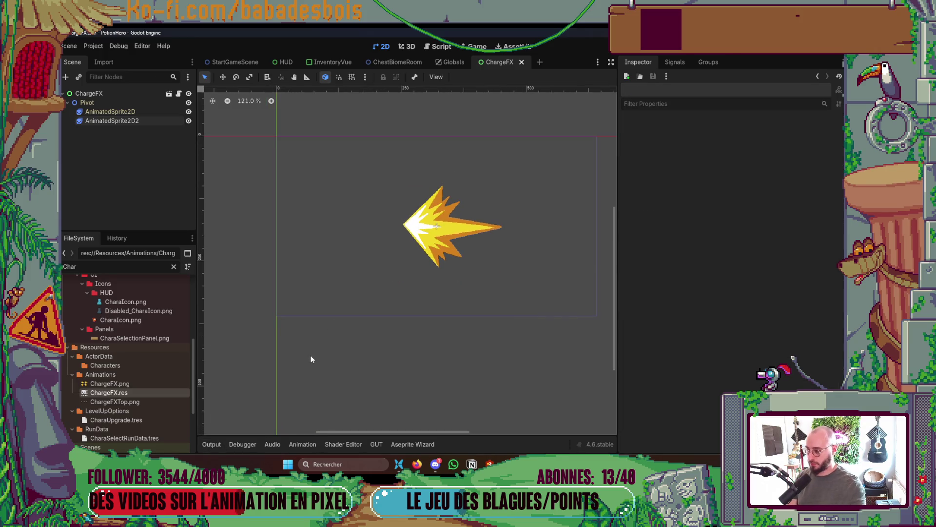
key("alt+Tab")
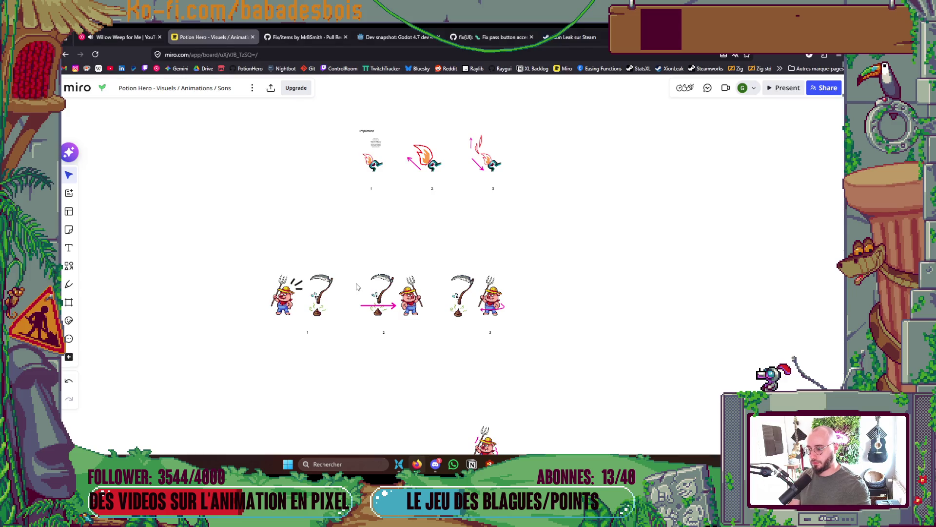
- Zoom out and pan to show table rows 19–38, then switch back to Godot
scroll(356, 286, "down", 2)
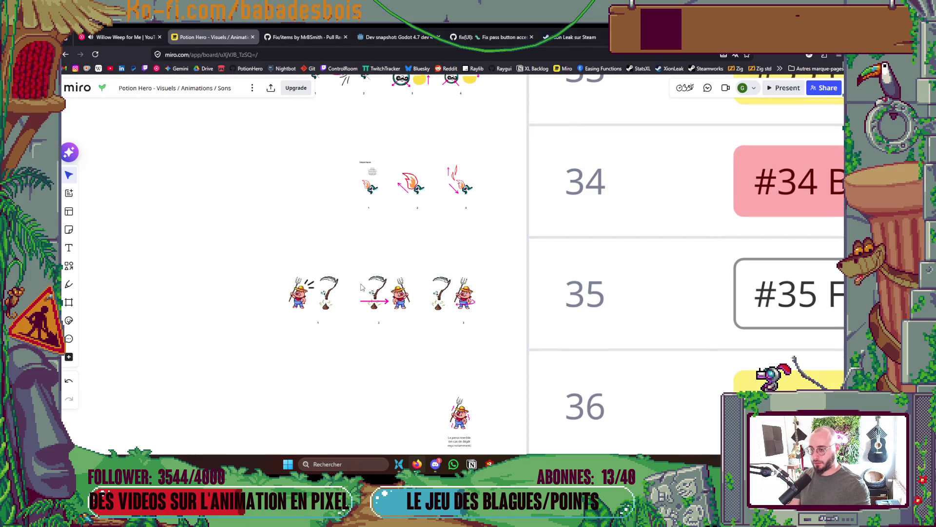
scroll(361, 288, "down", 2)
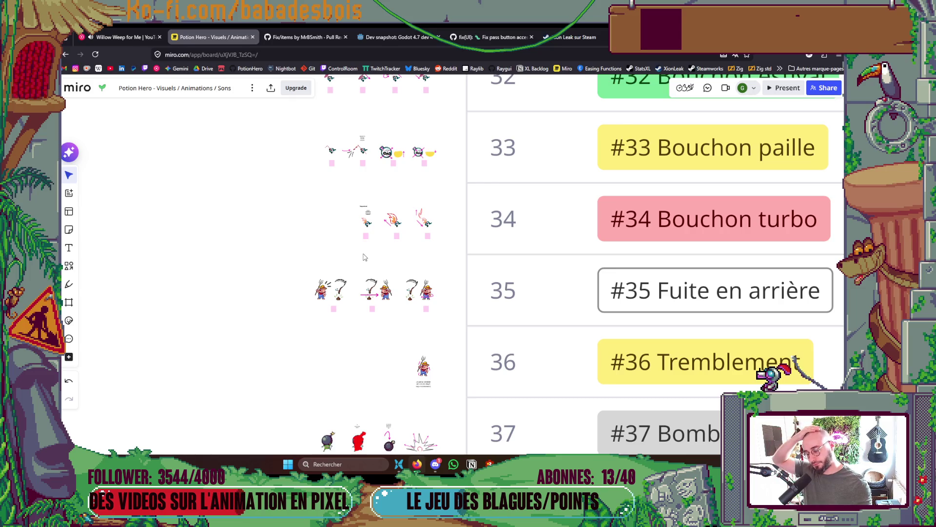
scroll(360, 254, "down", 2)
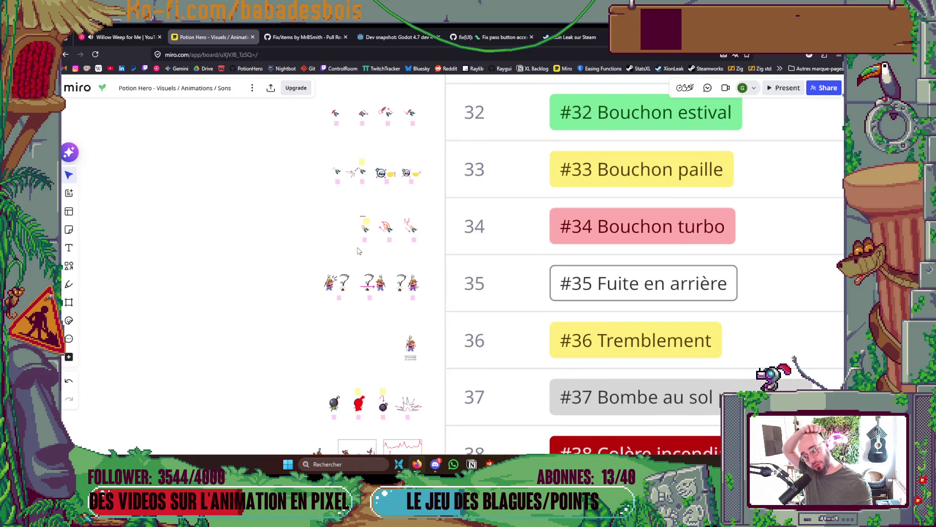
scroll(358, 250, "down", 5)
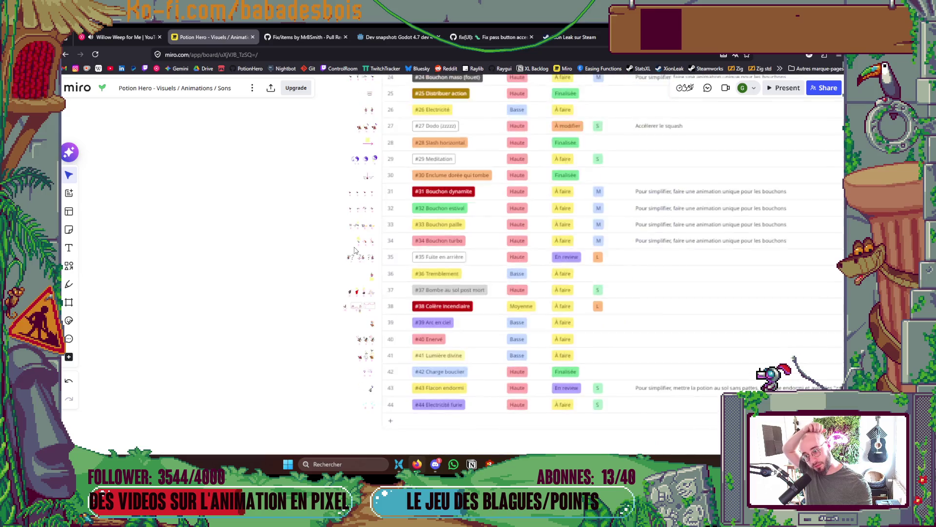
scroll(355, 250, "up", 1)
left_click_drag(355, 250, 353, 328)
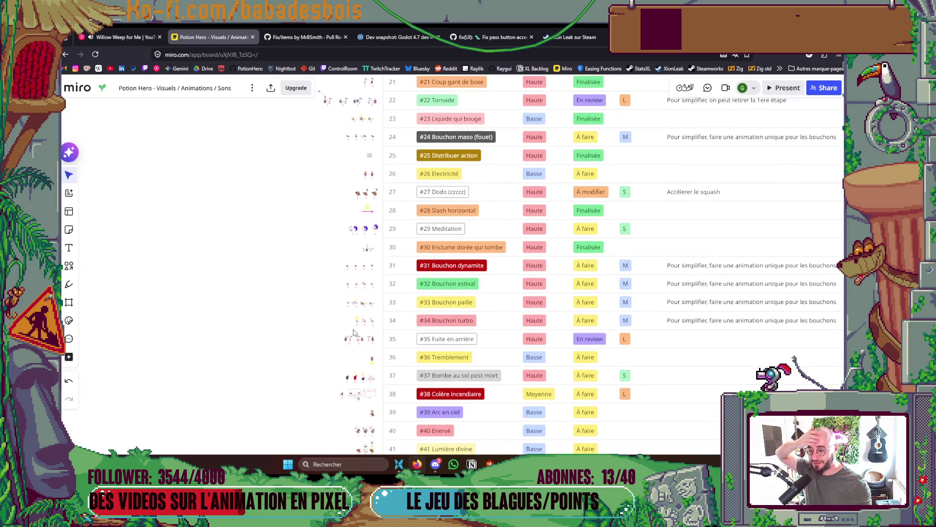
scroll(356, 327, "down", 1)
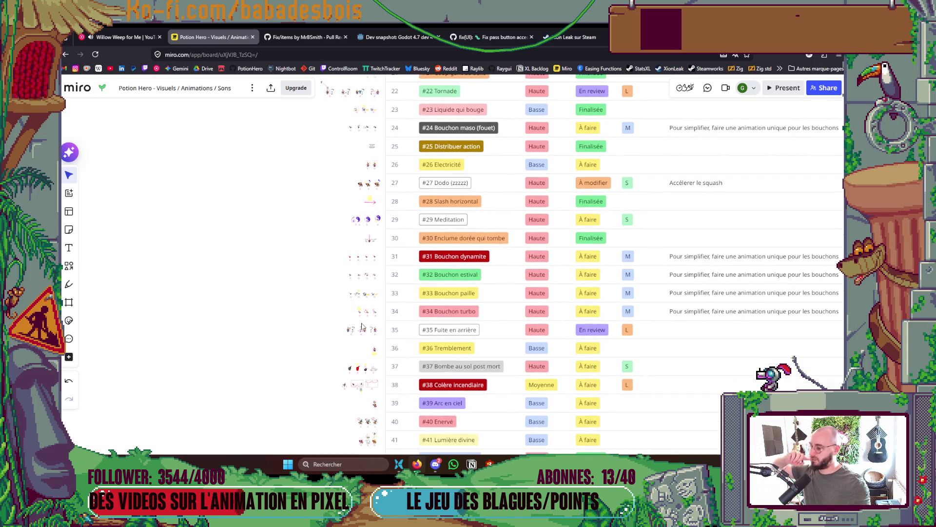
left_click_drag(309, 289, 310, 289)
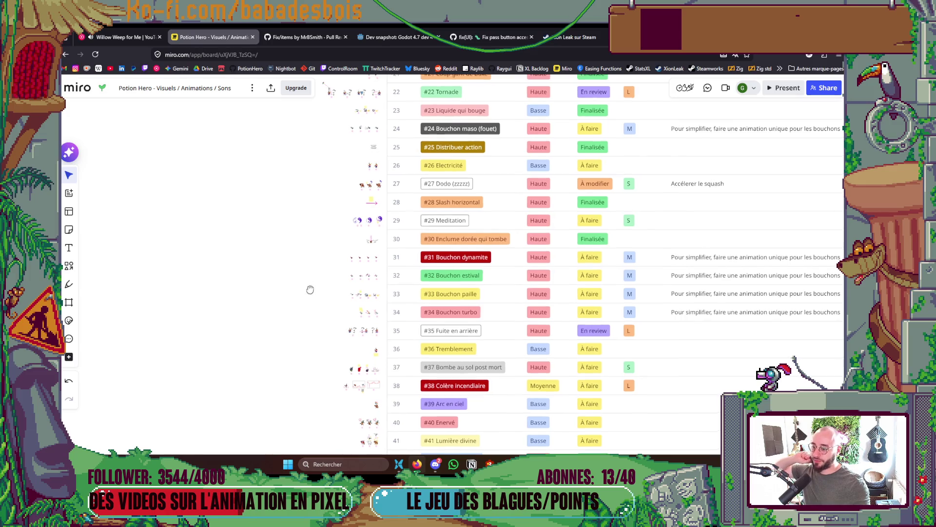
scroll(310, 290, "up", 2)
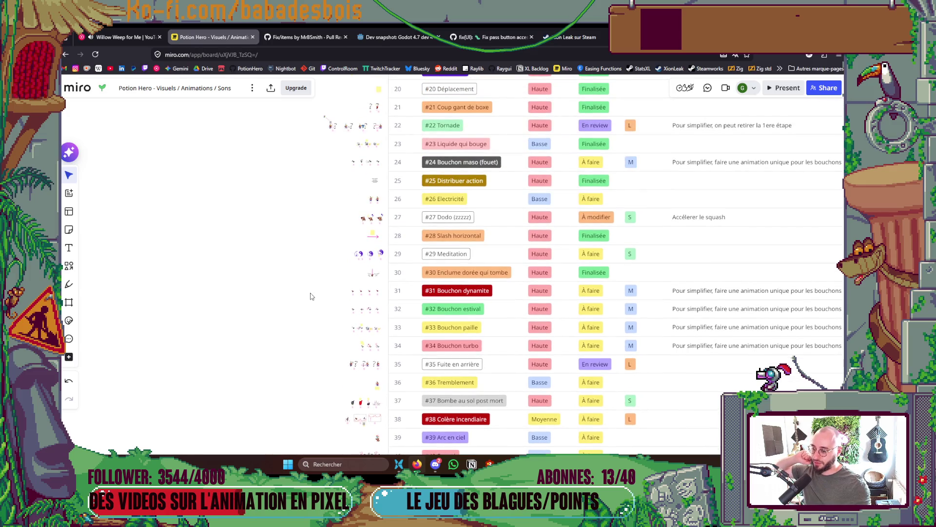
scroll(318, 267, "up", 1)
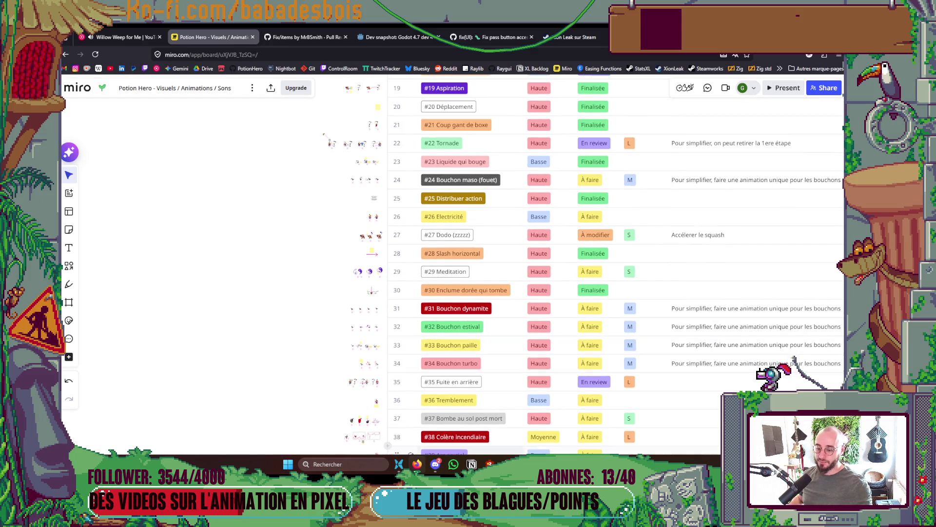
key("alt+Tab")
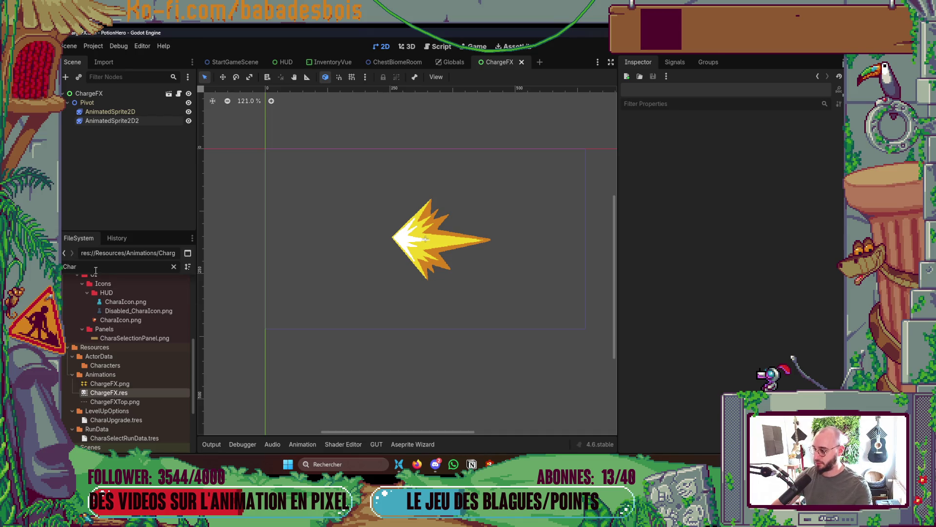
- Switch briefly to Discord, then return to the Miro animation table
key("alt+Tab")
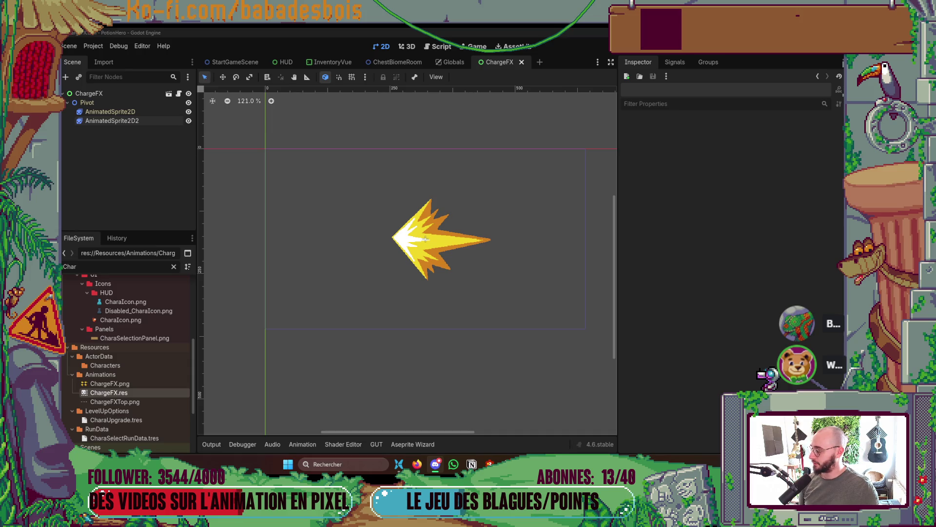
key("alt+Tab")
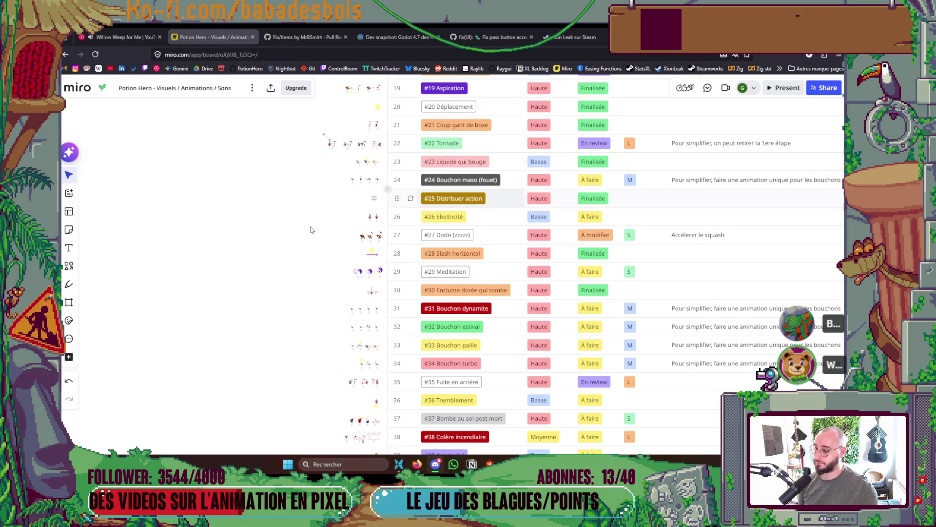
- Zoom and pan around the animation table to show rows 13 to 41
scroll(211, 263, "up", 1)
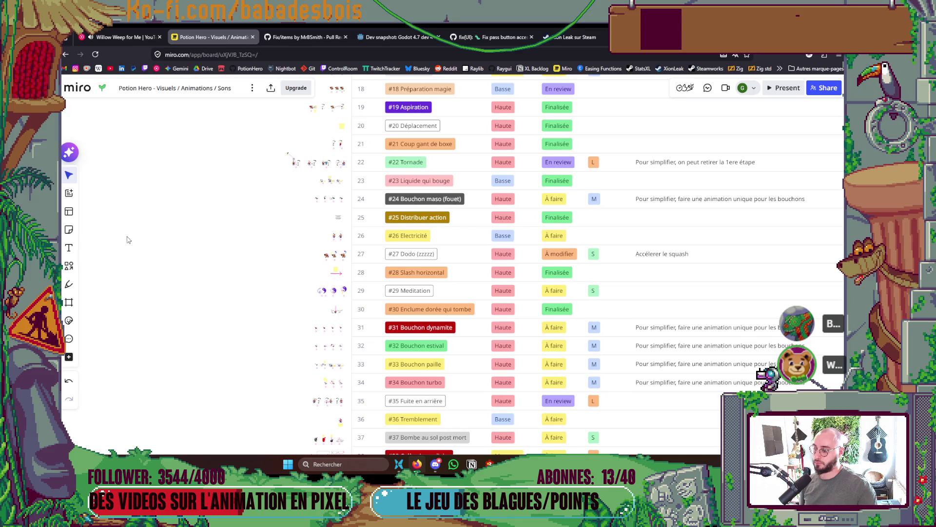
scroll(525, 295, "down", 5)
scroll(526, 298, "down", 3)
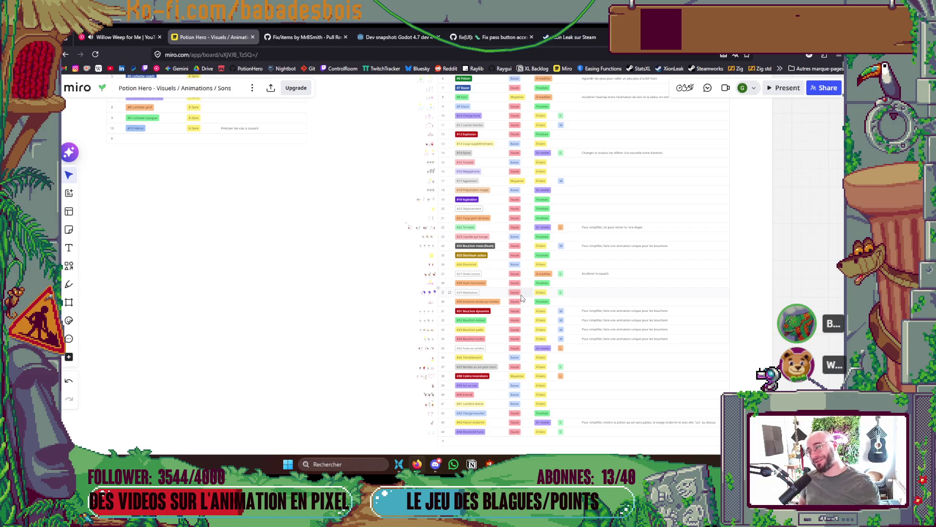
scroll(452, 273, "up", 5)
scroll(359, 262, "up", 2)
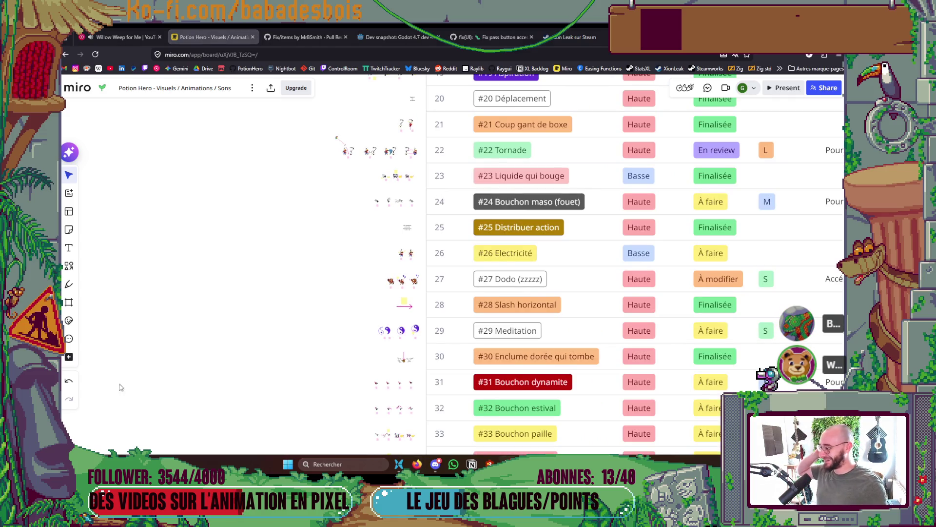
scroll(584, 181, "down", 2)
left_click_drag(584, 181, 548, 205)
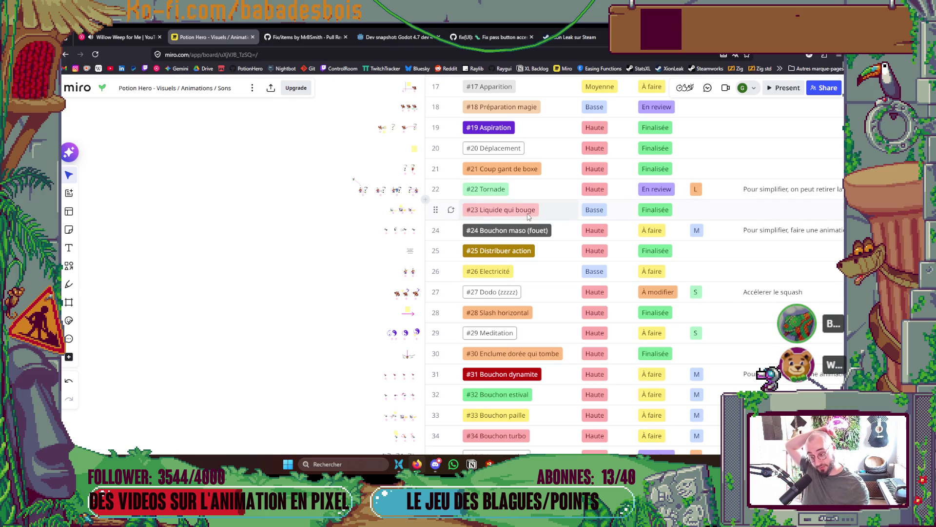
scroll(528, 217, "down", 5)
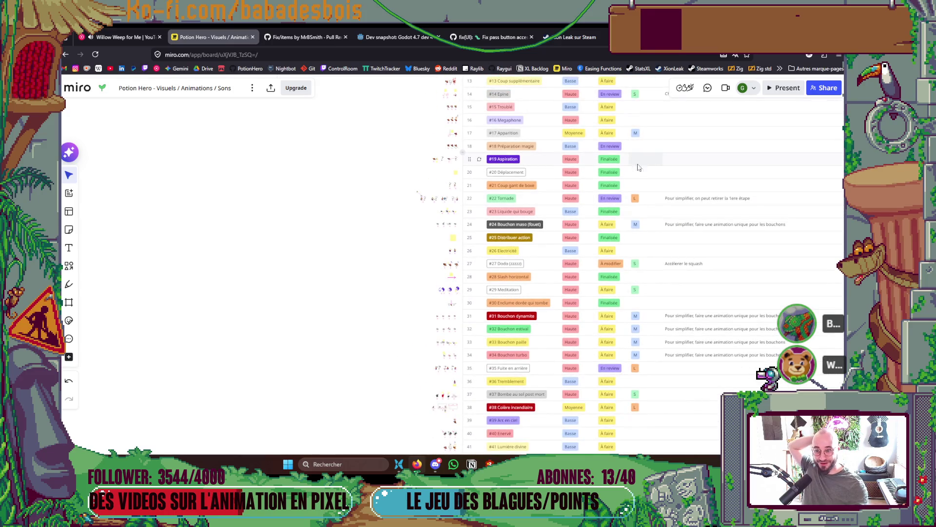
- Zoom in on the animation table to review its statuses and notes
scroll(634, 175, "up", 2)
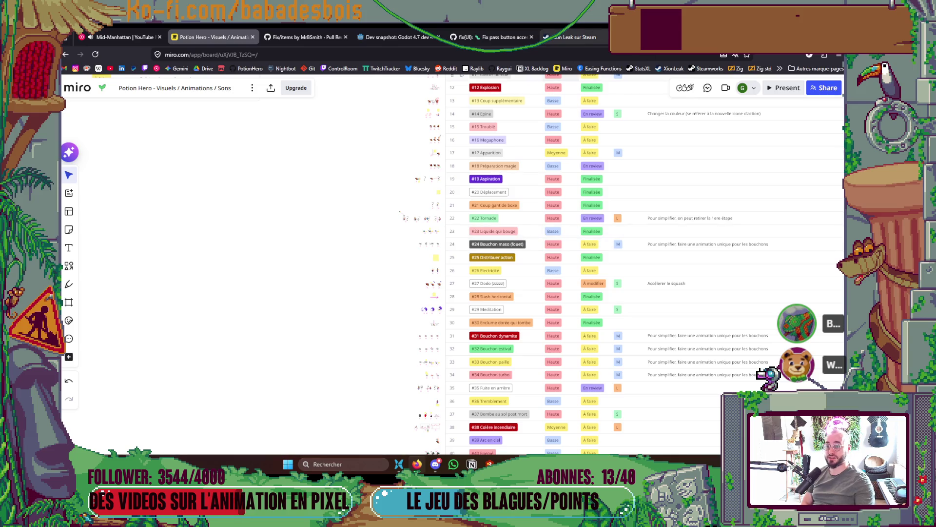
- Search Google for 'stash traduction' and expand the results to show more French translations
key("ctrl+t")
type("stash")
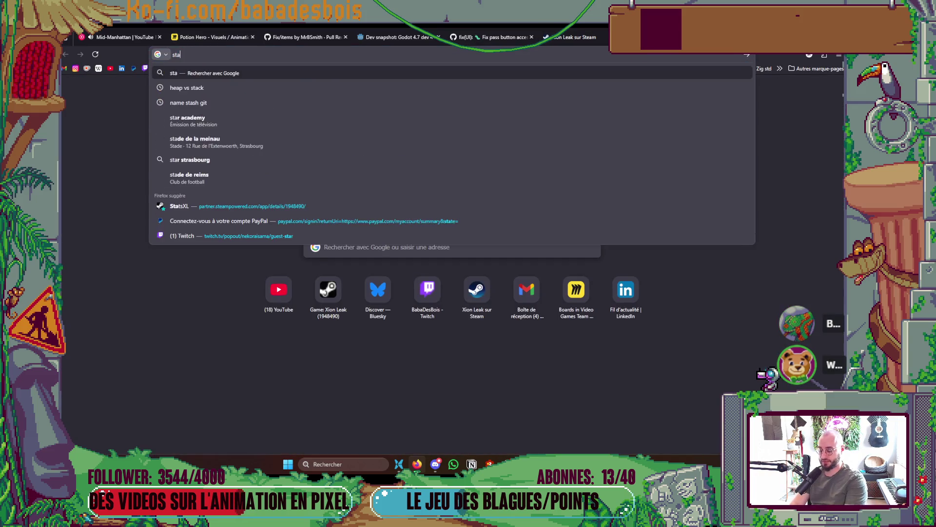
key("Return")
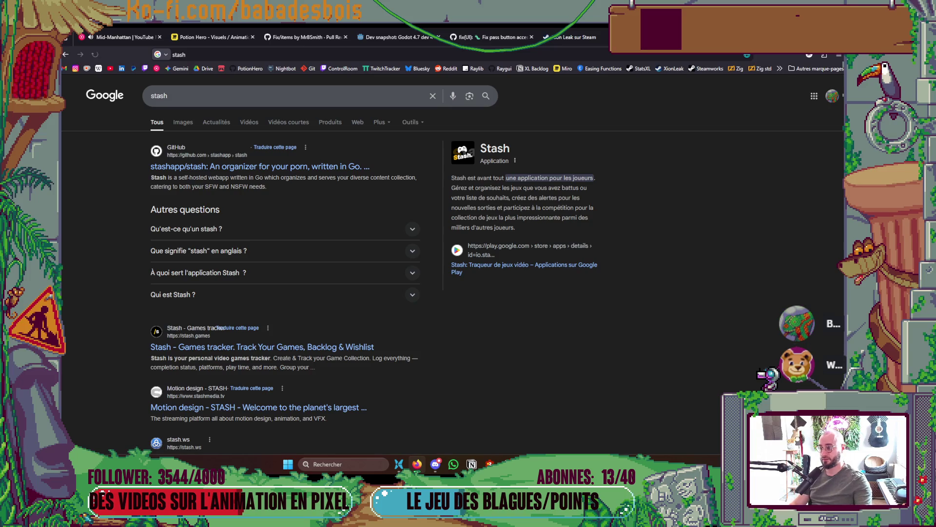
left_click(272, 96)
type("tra")
key("Down")
key("Return")
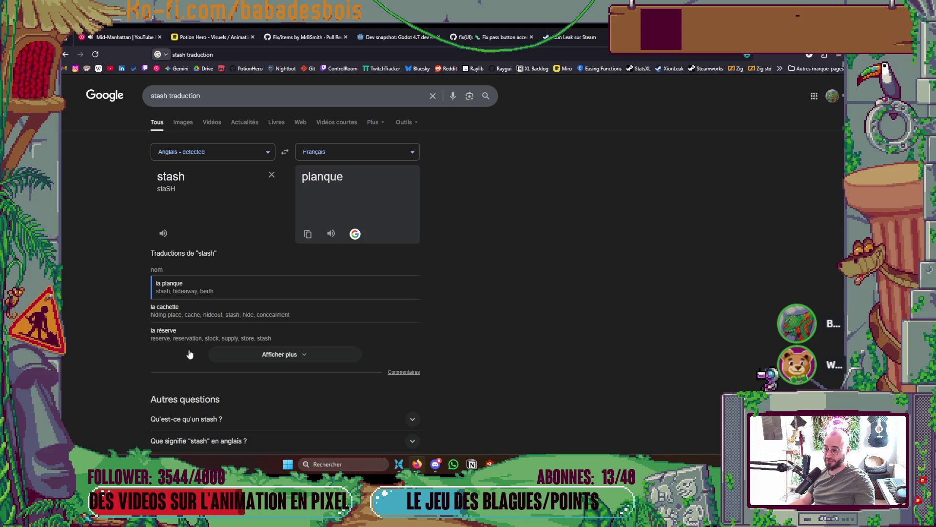
left_click(300, 360)
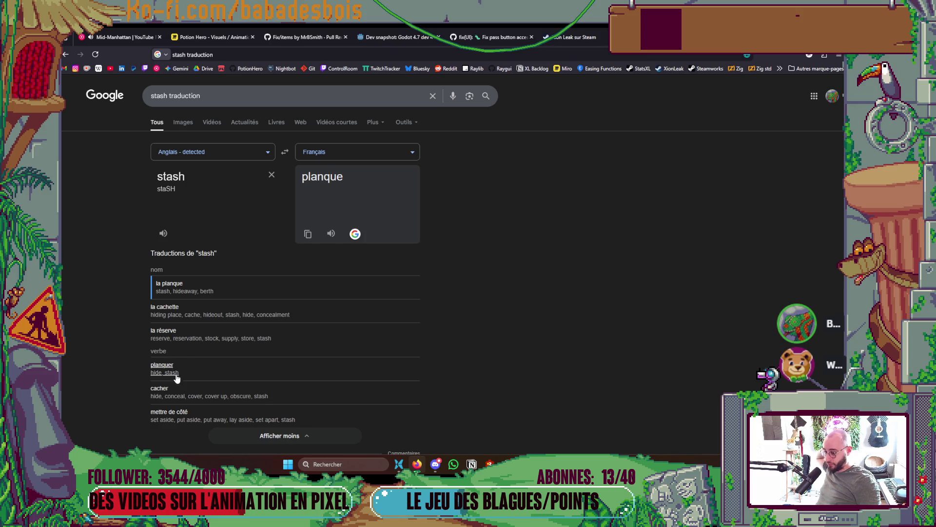
scroll(484, 390, "down", 1)
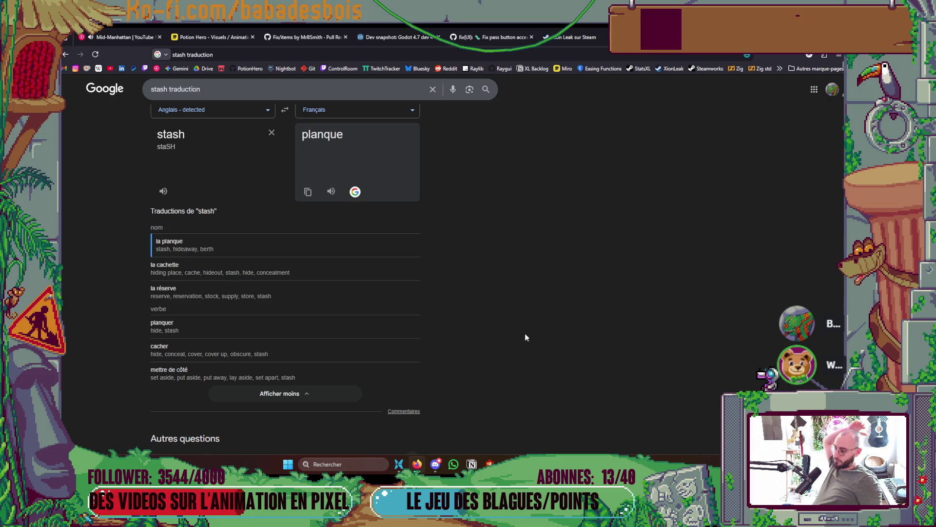
scroll(523, 329, "up", 1)
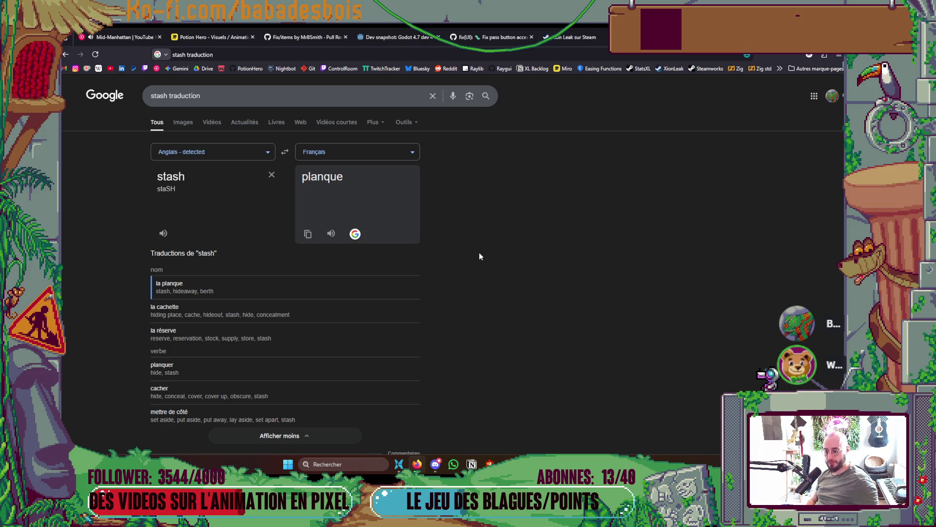
key("alt+Tab")
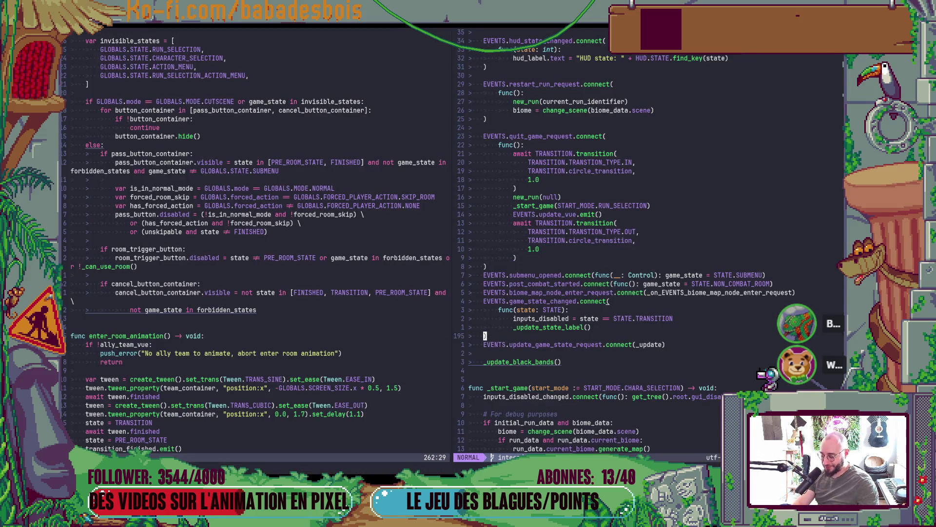
key("space")
key("f")
key("f")
type("trans")
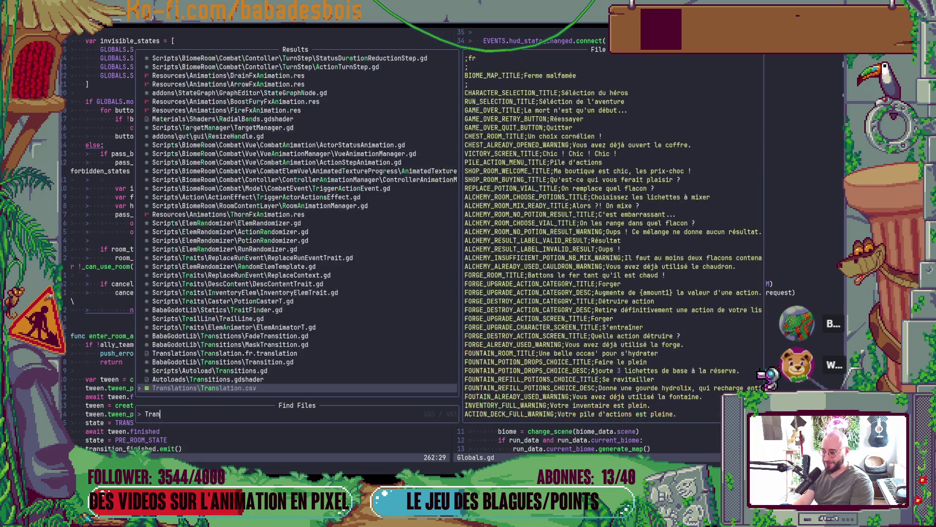
key("Return")
key("e")
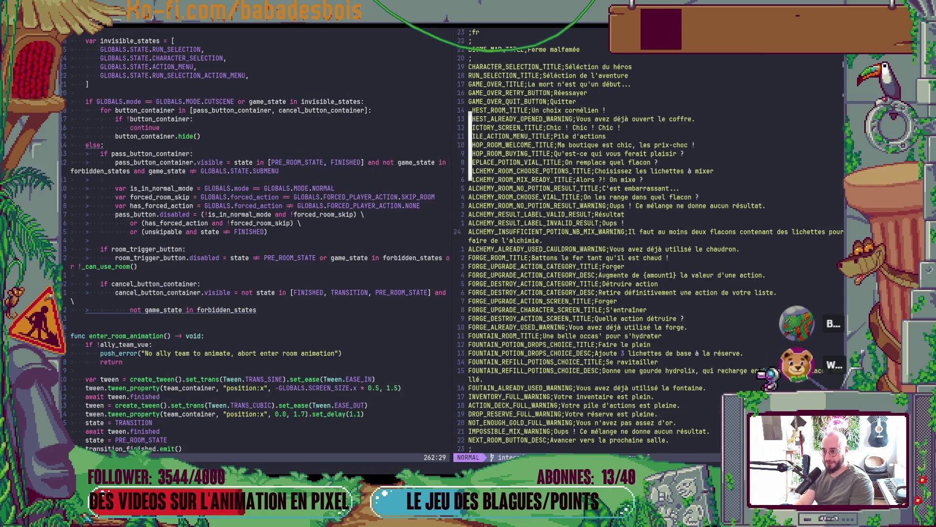
scroll(648, 239, "down", 15)
key("ctrl+d")
key("ctrl+d")
key("ctrl+d")
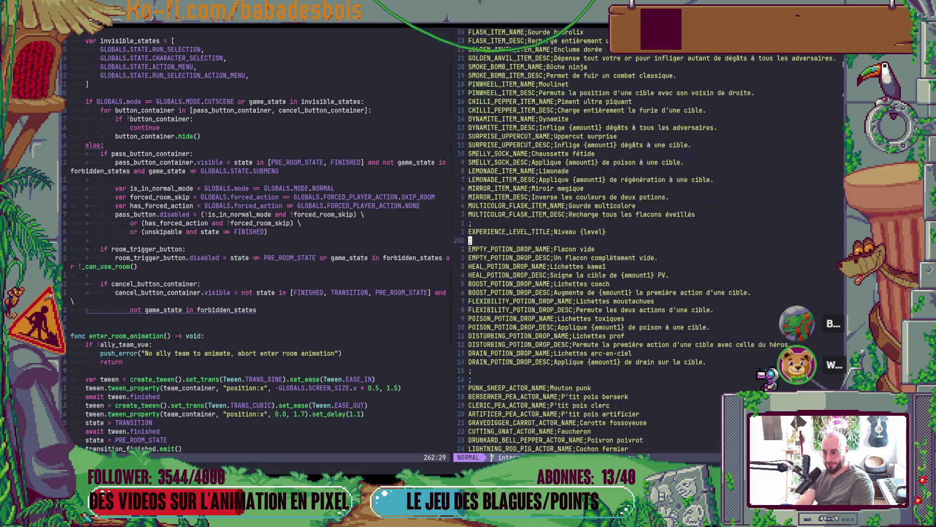
key("ctrl+d")
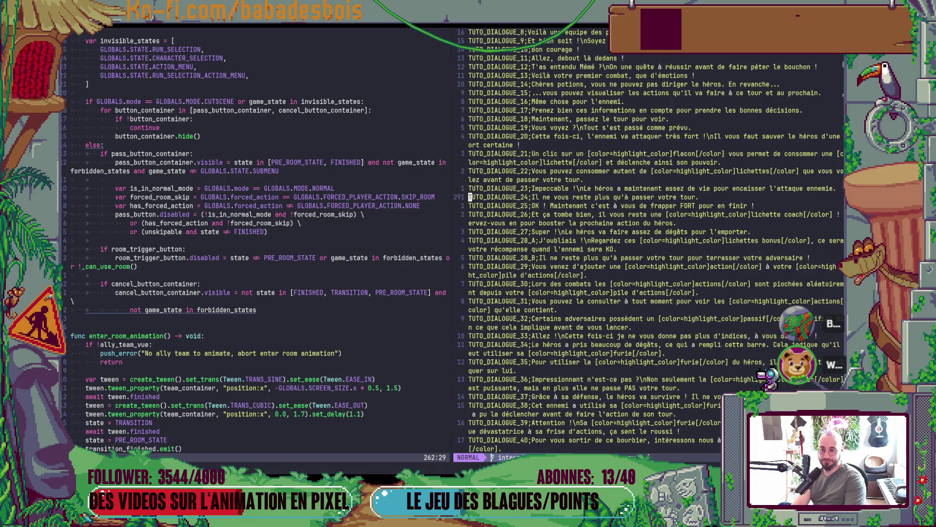
key("ctrl+d")
key("ctrl+d")
key("ctrl+d")
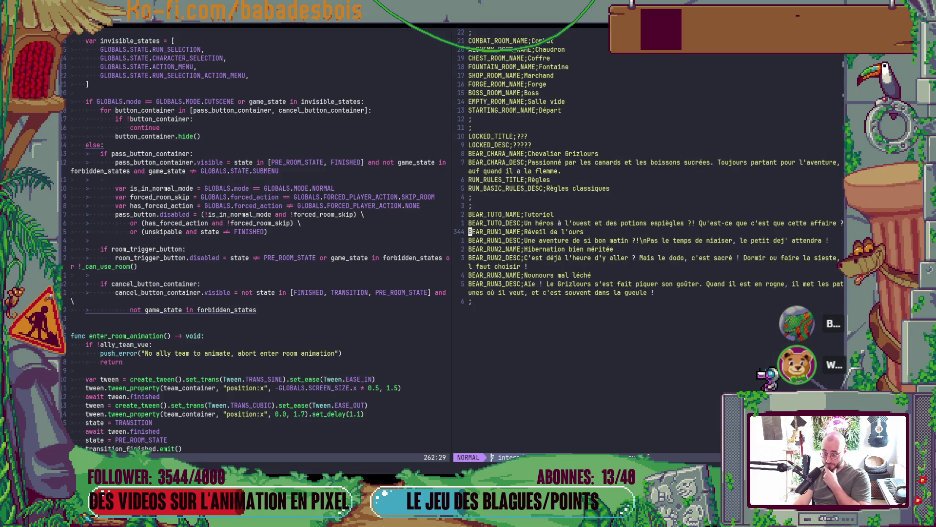
key("ctrl+u")
key("ctrl+u")
key("ctrl+u")
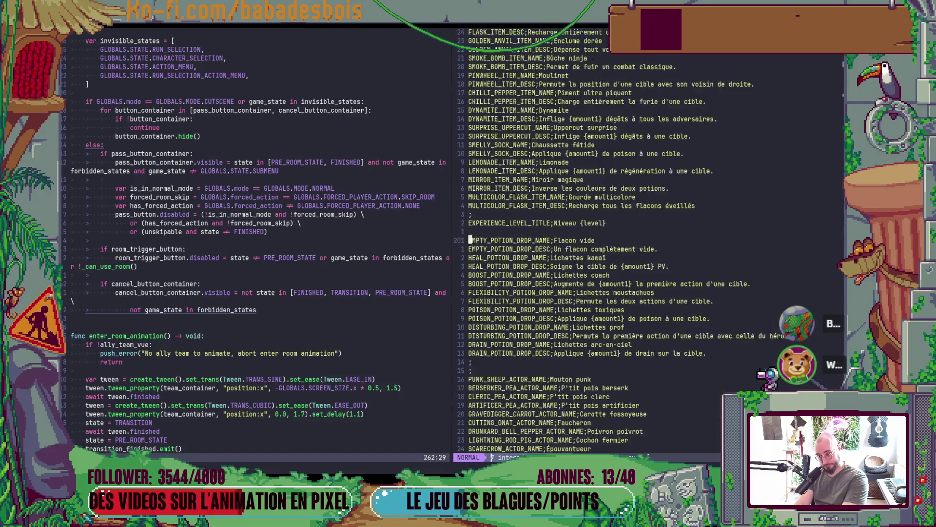
key("ctrl+u")
key("ctrl+u")
key("ctrl+u")
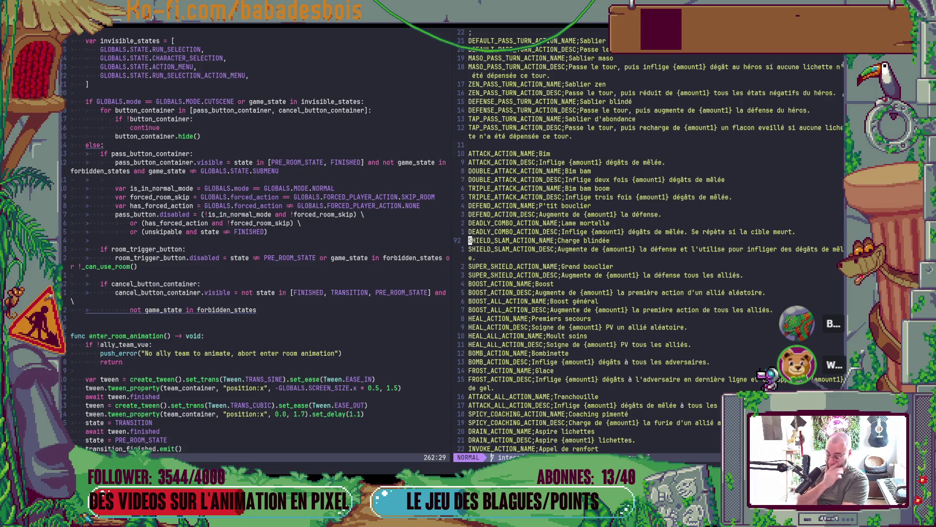
key("ctrl+o")
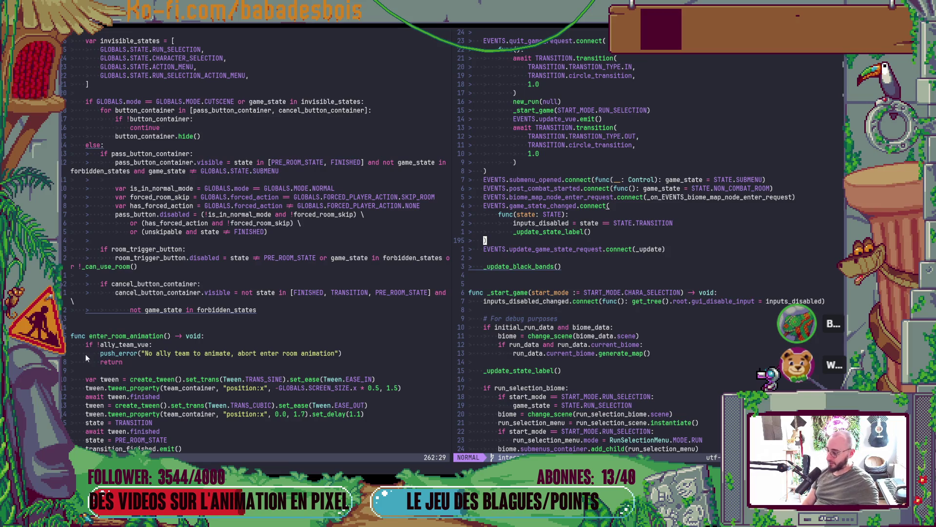
key("alt+Tab")
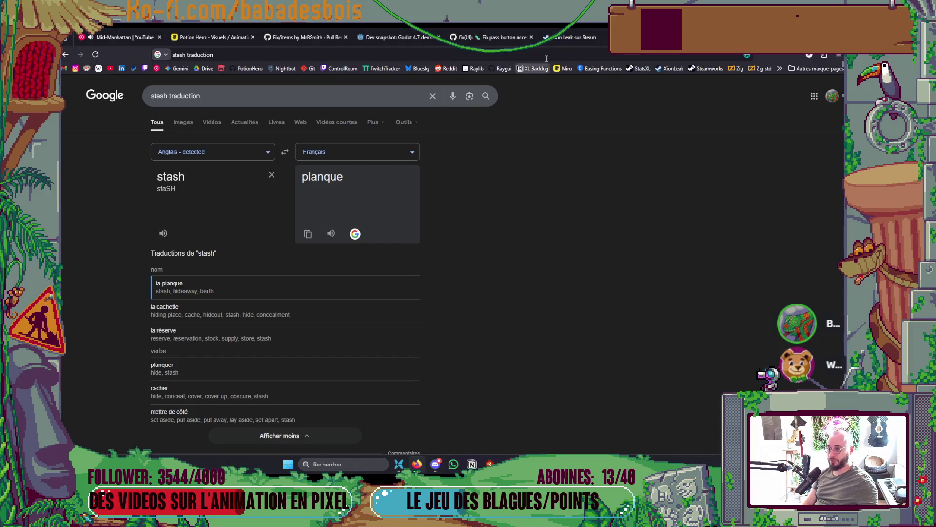
- Return to the Potion Hero Miro board tab
left_click(207, 37)
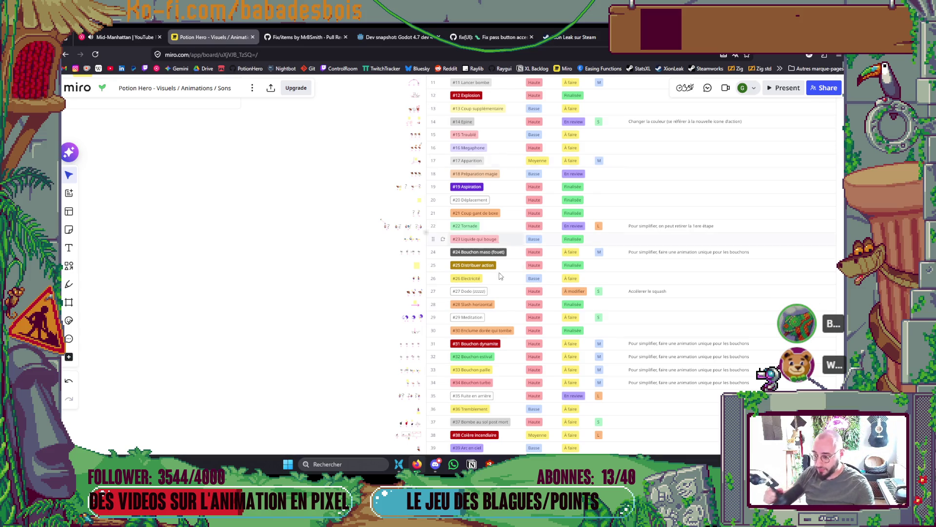
- Bring rows 29–40 into view and write 'Pour la demo, on cut le personage qui se retourne' in #35's notes
scroll(512, 300, "down", 1)
scroll(513, 299, "down", 10)
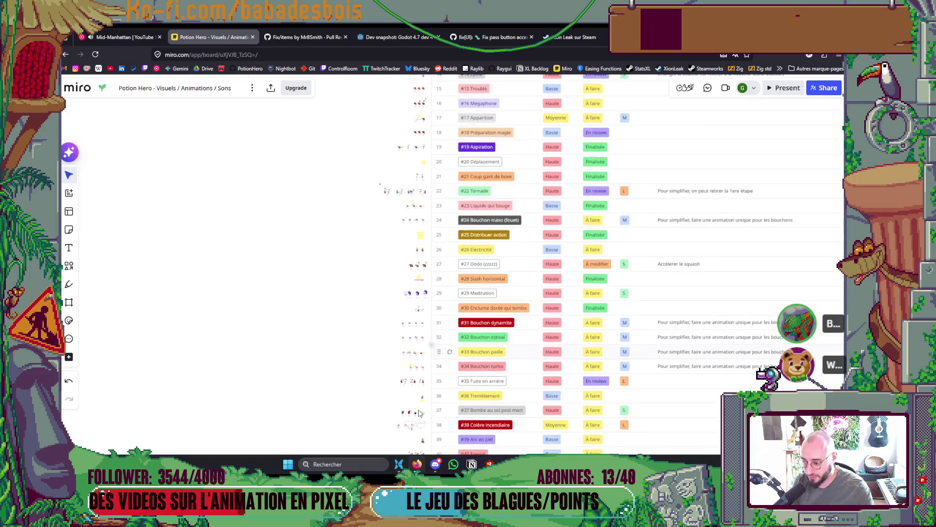
scroll(402, 405, "up", 5)
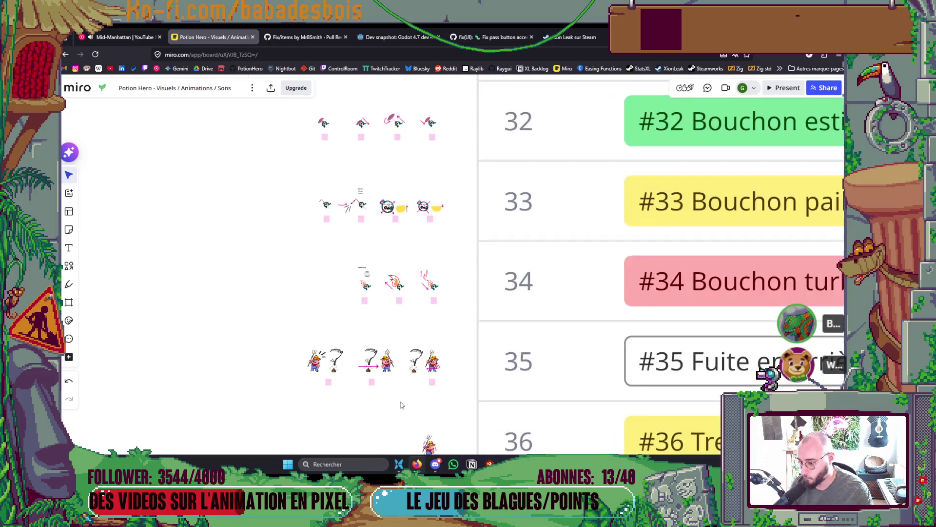
scroll(449, 380, "up", 5)
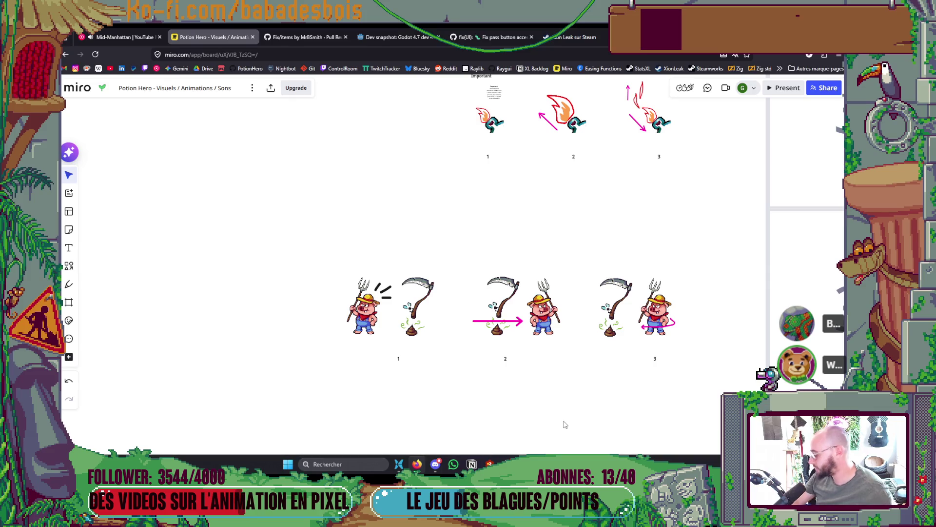
scroll(557, 362, "down", 3)
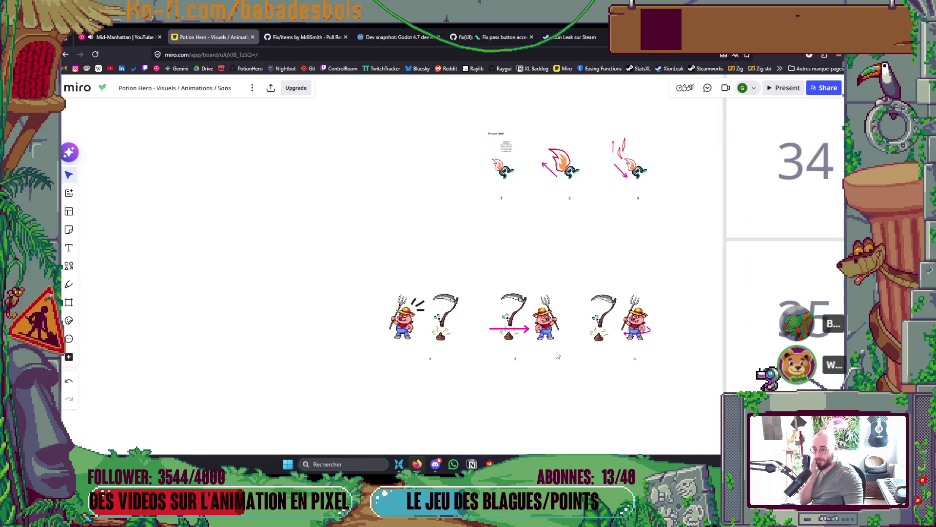
scroll(482, 303, "down", 6)
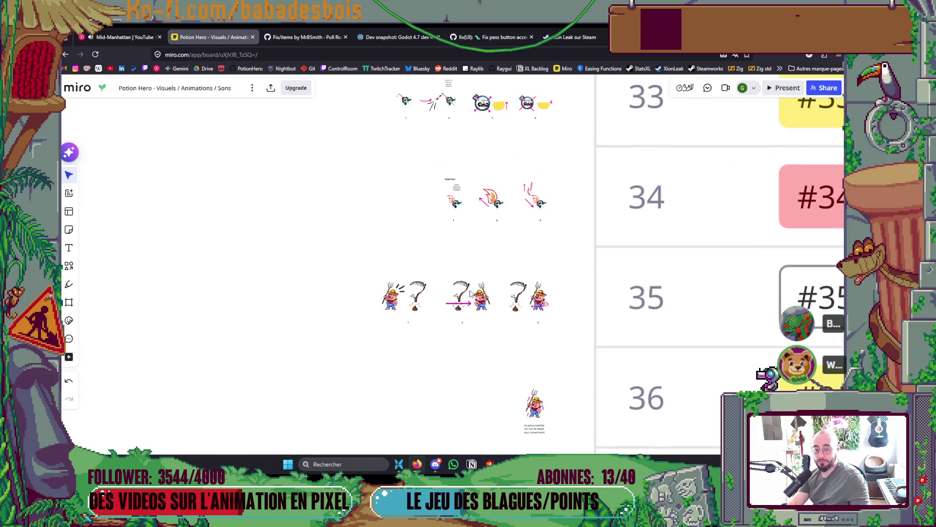
left_click_drag(423, 312, 210, 305)
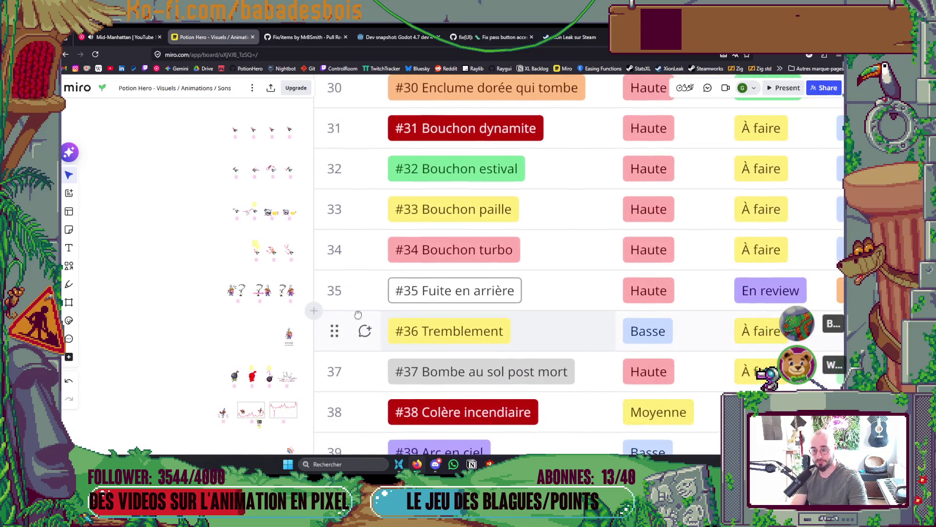
scroll(694, 289, "down", 3)
left_click(666, 299)
type("Pour")
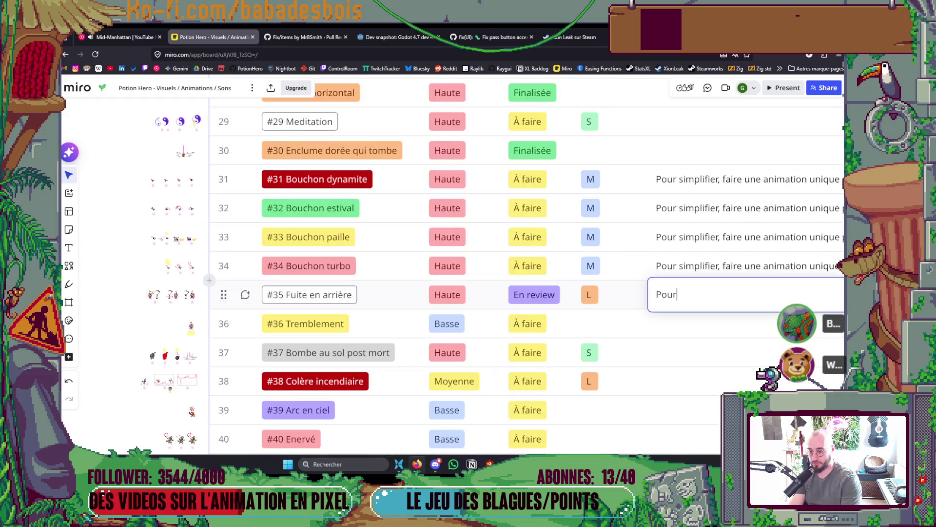
type(" la demo")
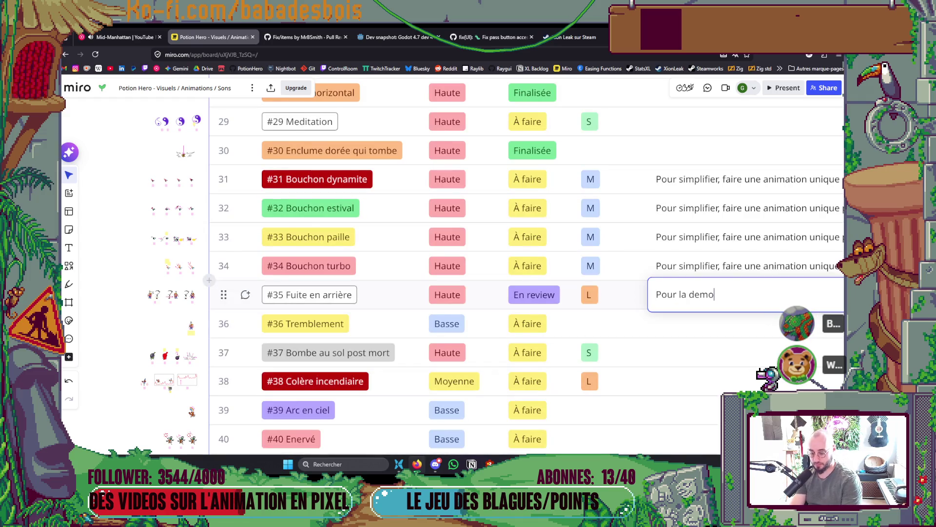
type(", on cut le perso")
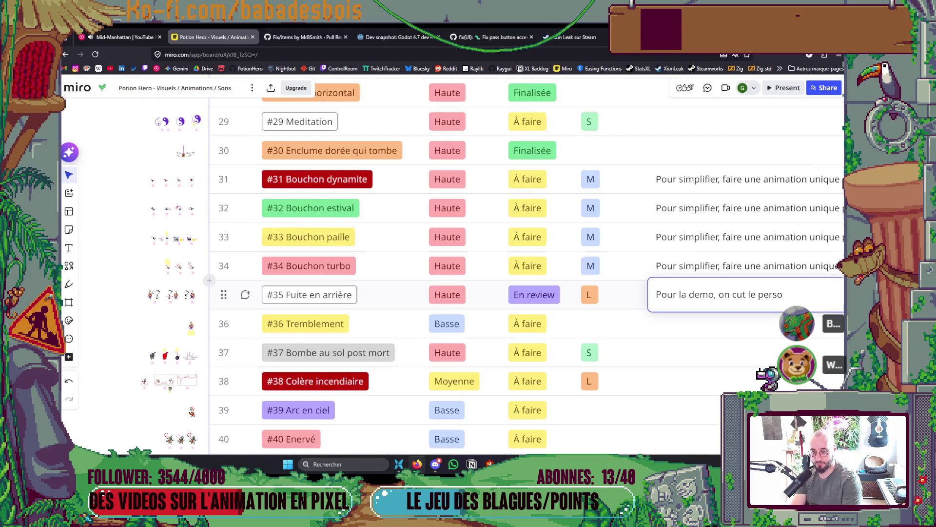
type("nage qui se retour")
type("ne")
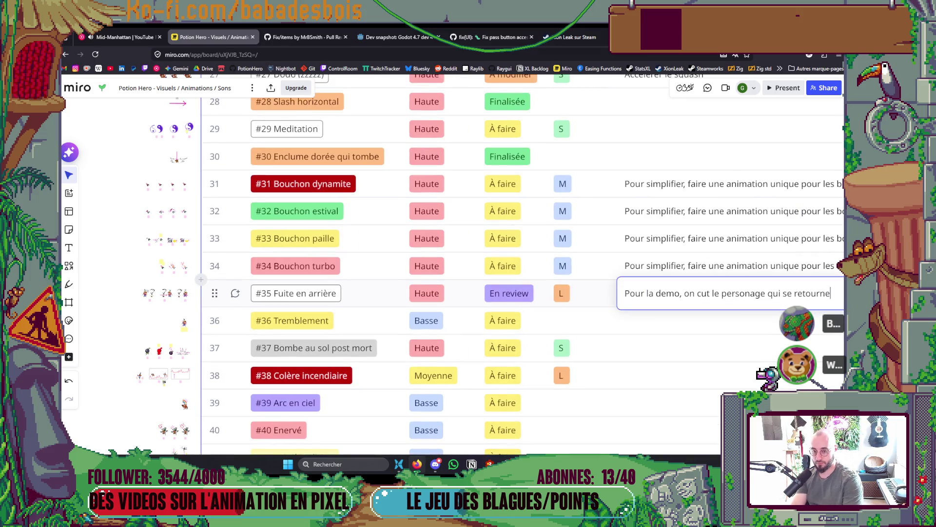
key("Escape")
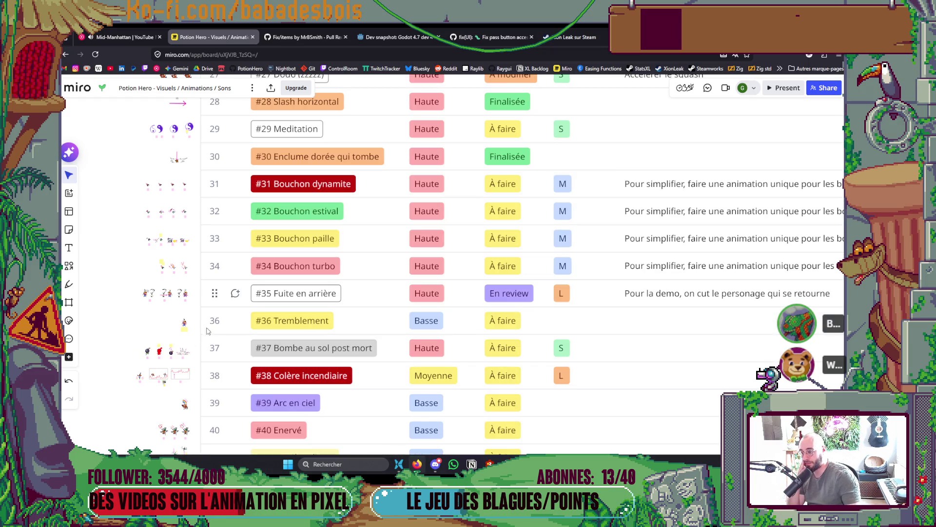
scroll(151, 334, "up", 1)
scroll(151, 334, "up", 2)
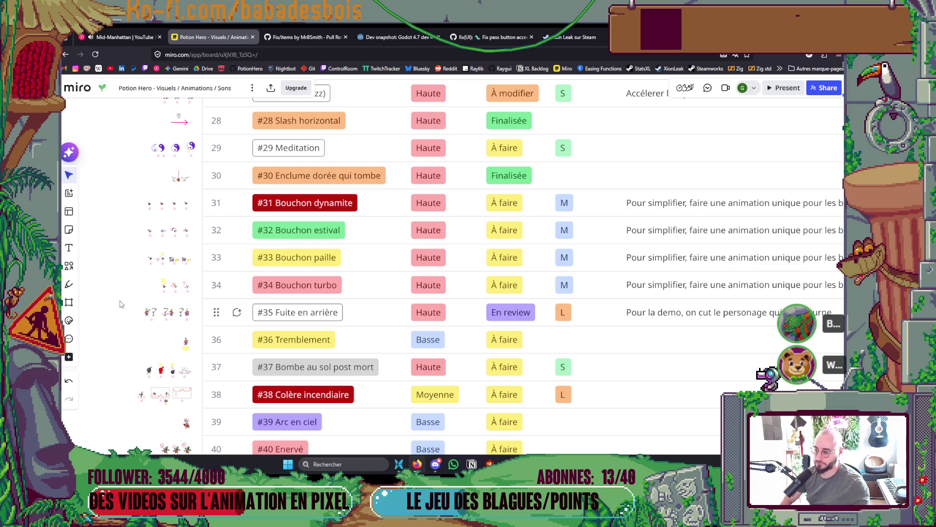
scroll(122, 305, "down", 2)
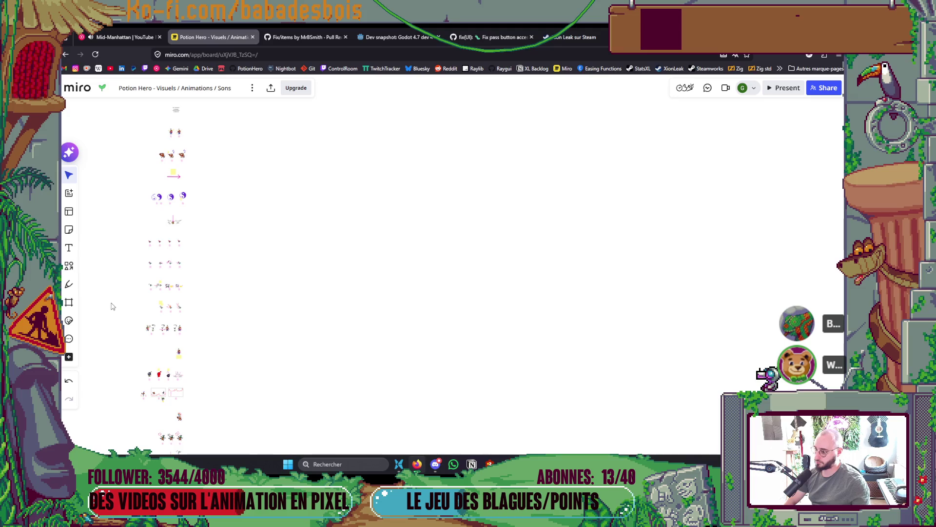
scroll(112, 303, "down", 2)
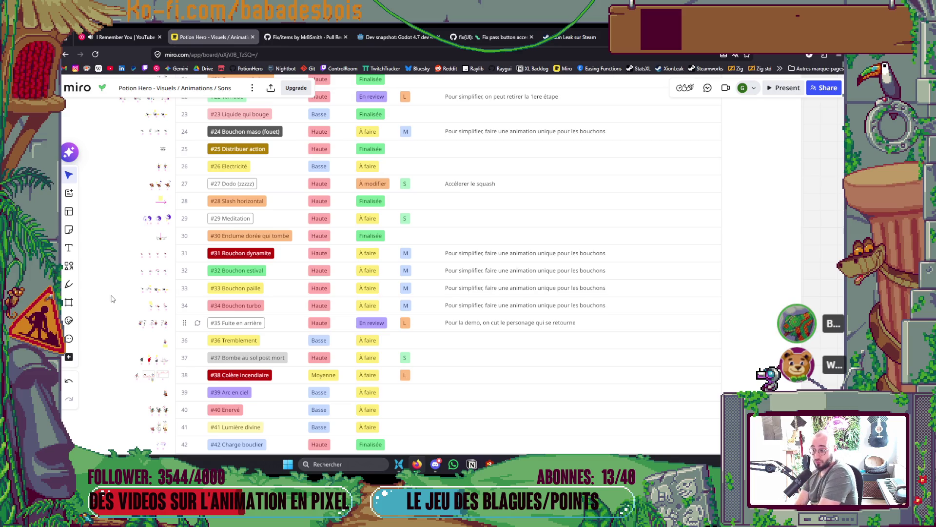
mouse_move(110, 264)
left_mouse_down()
mouse_move(131, 255)
mouse_move(146, 263)
left_mouse_up()
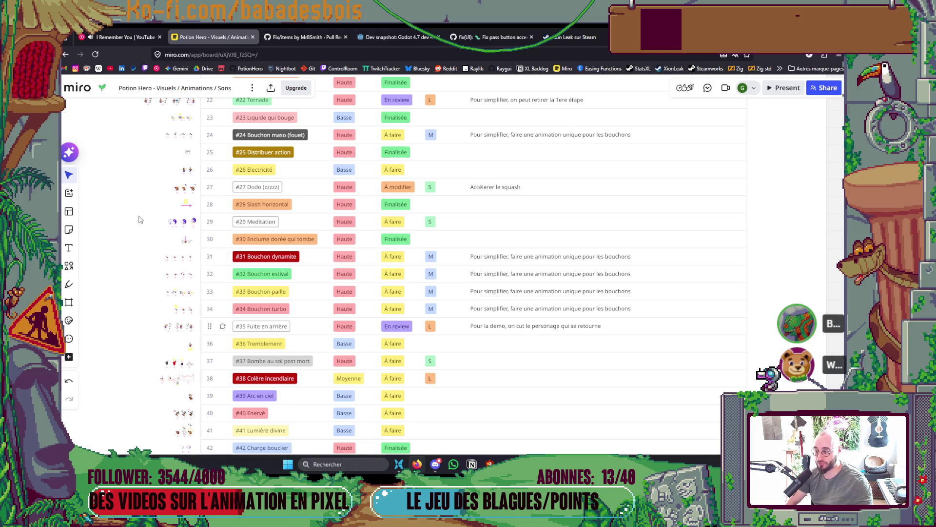
scroll(164, 310, "up", 3)
scroll(167, 311, "up", 6)
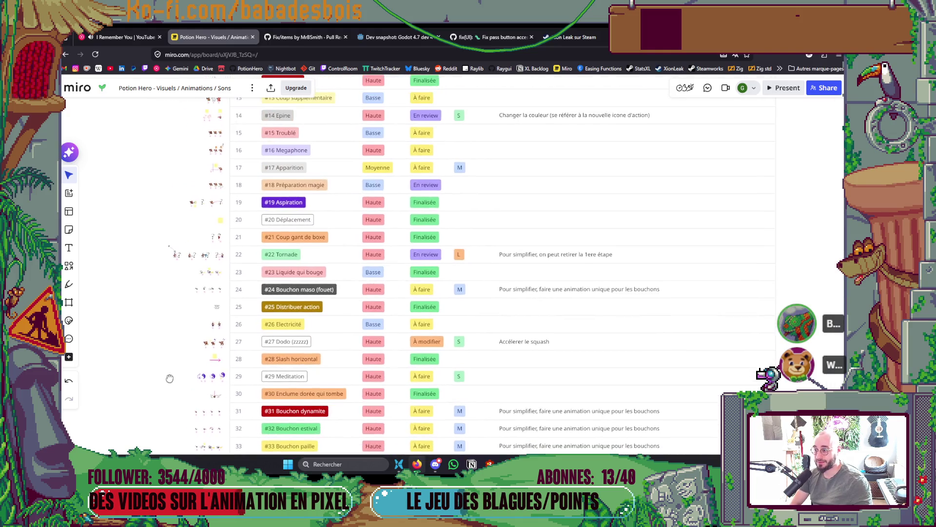
scroll(184, 333, "up", 2)
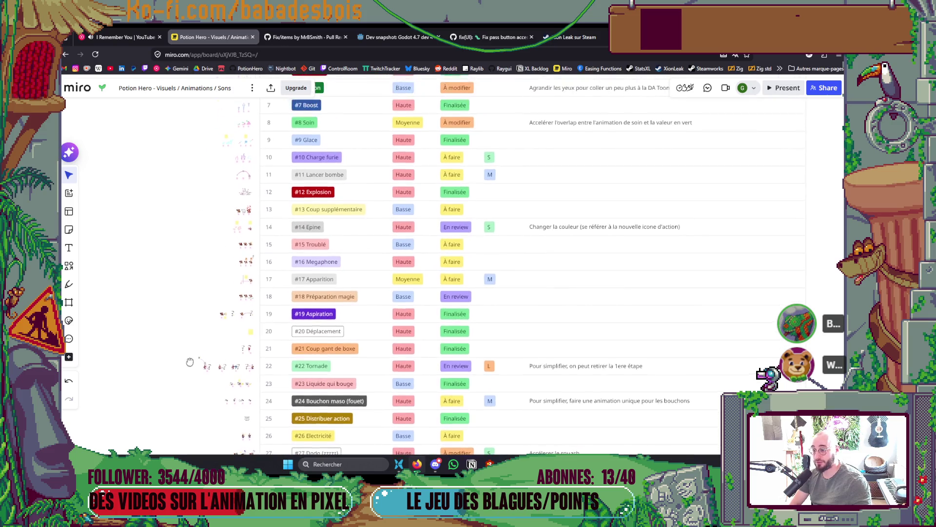
scroll(192, 355, "down", 1)
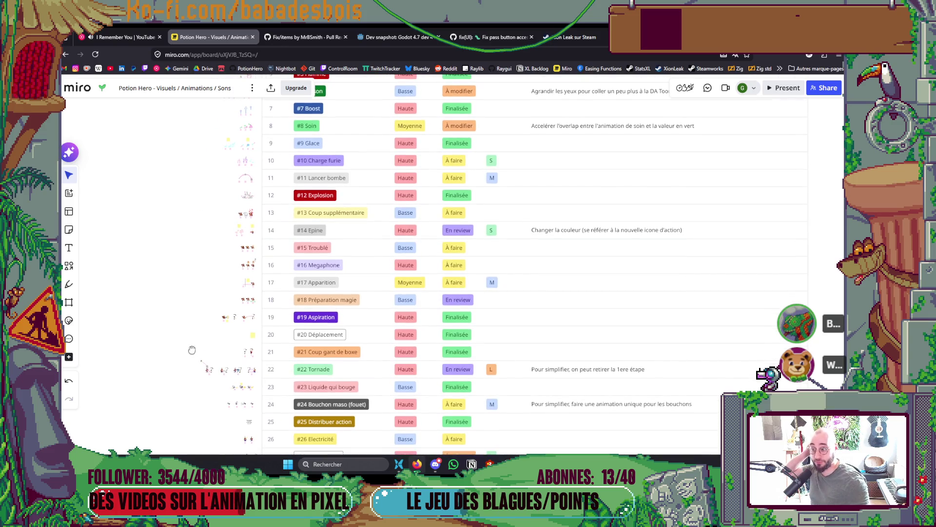
scroll(195, 347, "down", 1)
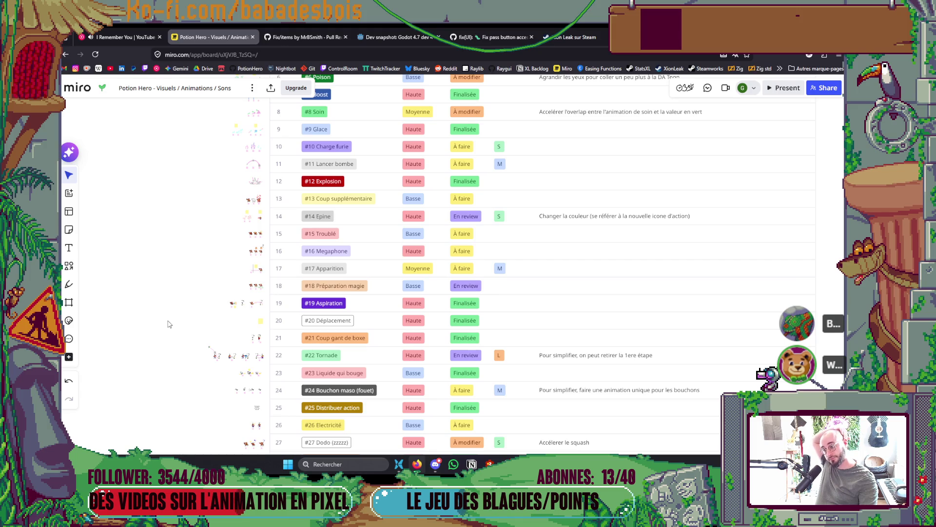
left_click_drag(174, 343, 168, 203)
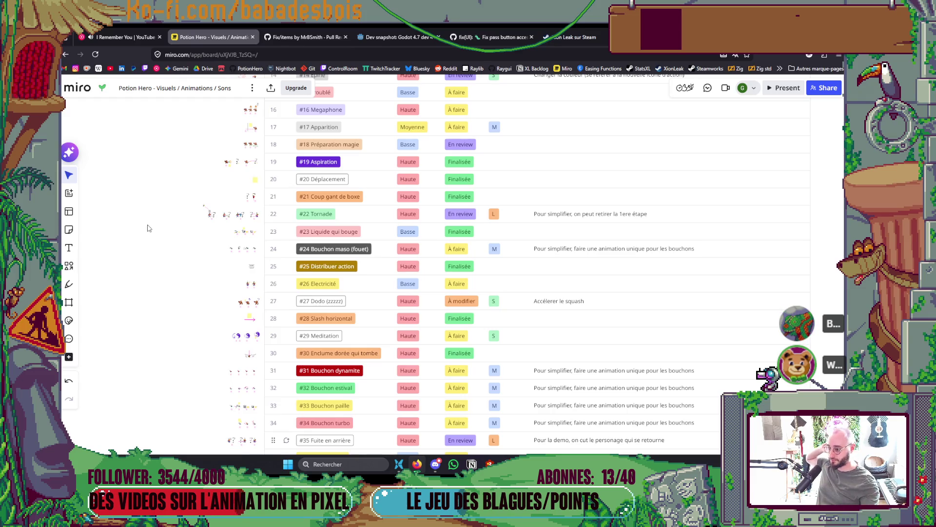
scroll(151, 237, "down", 3)
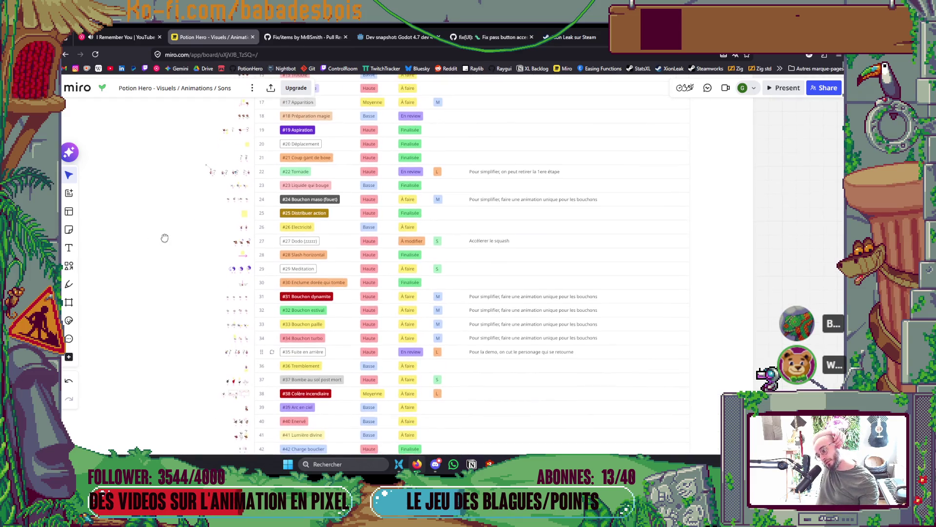
left_click_drag(164, 238, 164, 250)
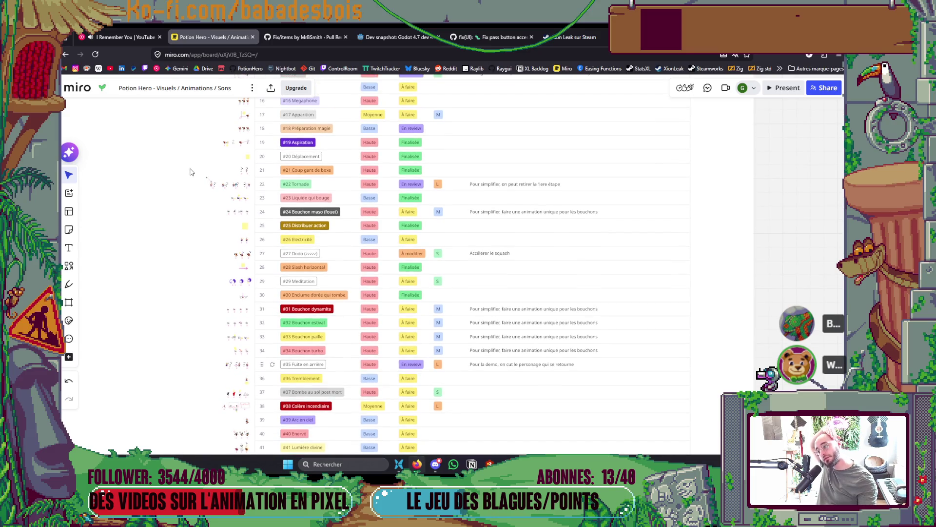
scroll(191, 172, "up", 2)
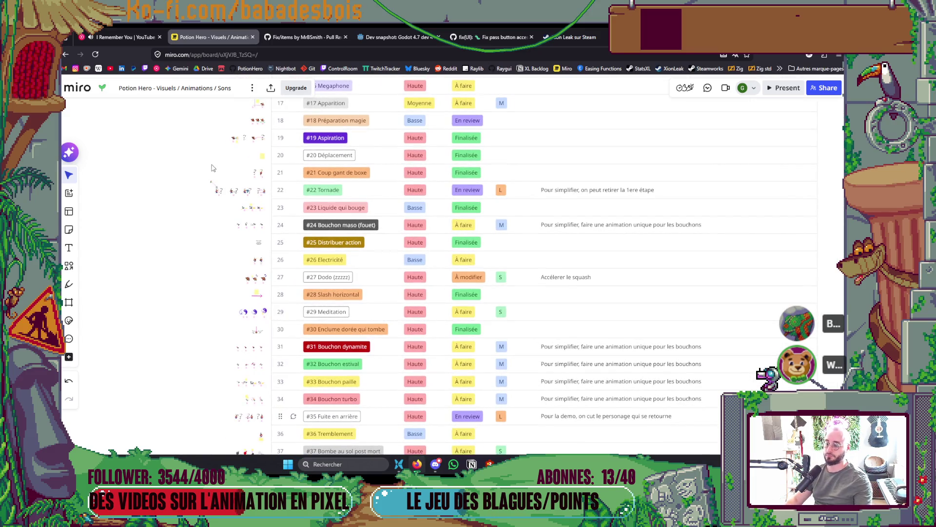
scroll(211, 168, "up", 2)
left_click_drag(202, 201, 193, 312)
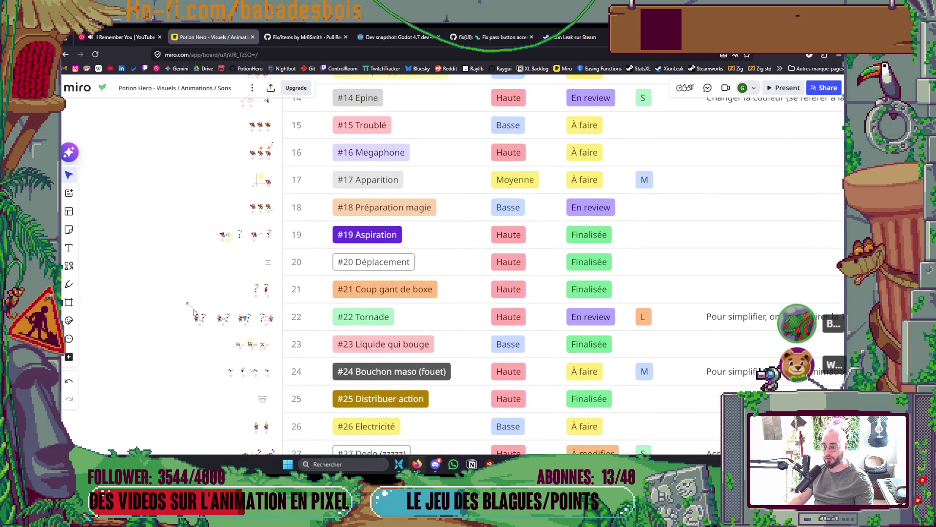
scroll(266, 220, "up", 5)
scroll(266, 219, "up", 2)
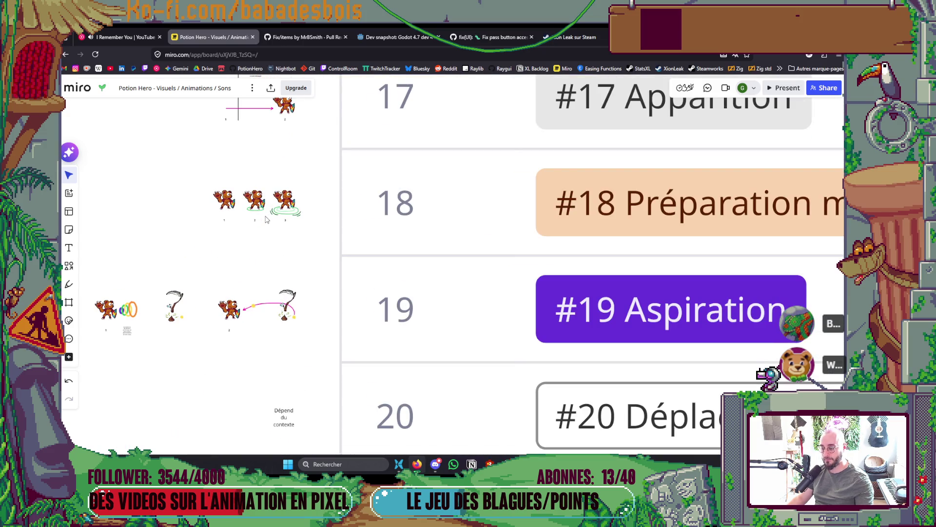
scroll(266, 219, "down", 6)
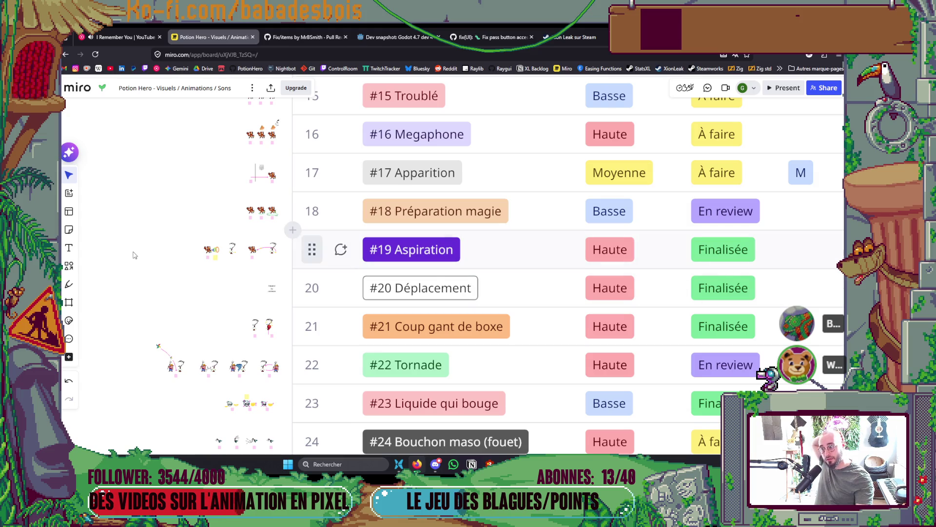
scroll(134, 255, "down", 2)
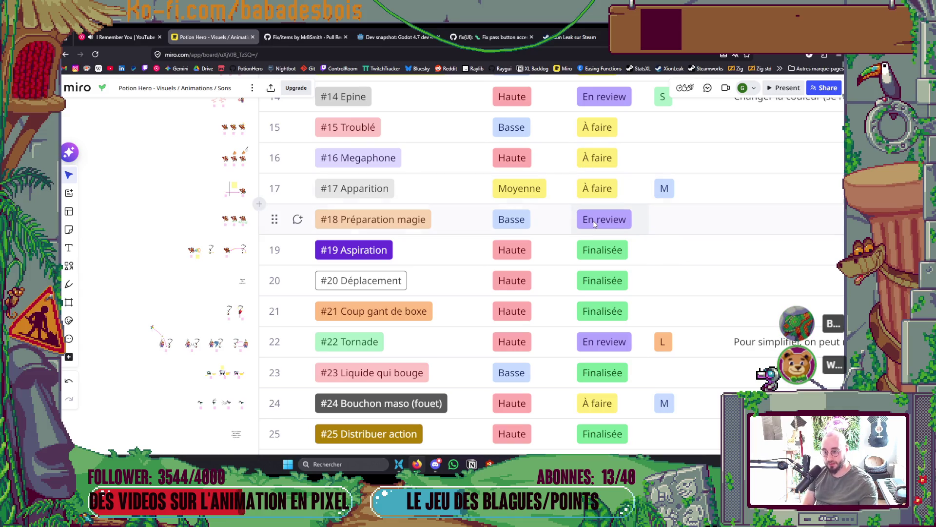
left_click(594, 222)
- Change row #18 Préparation magie's status from En review to À modifier
left_click(607, 223)
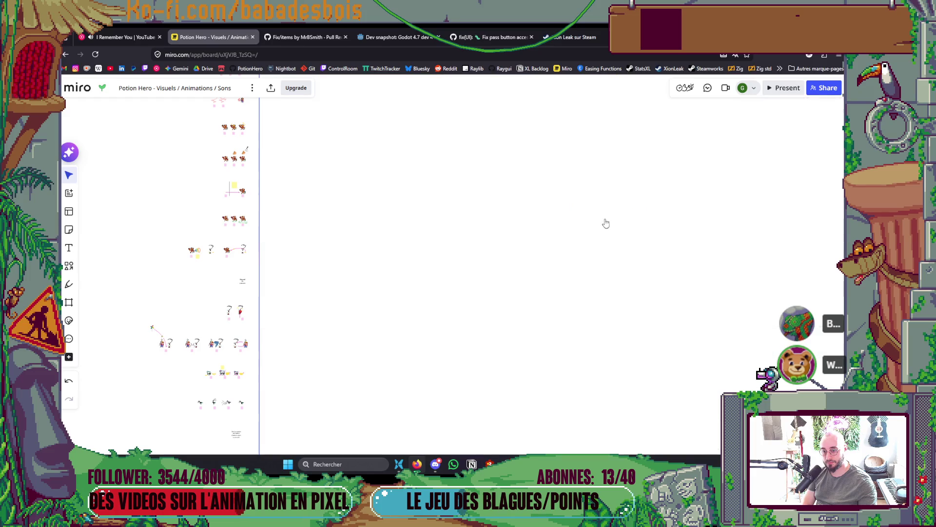
left_click(650, 327)
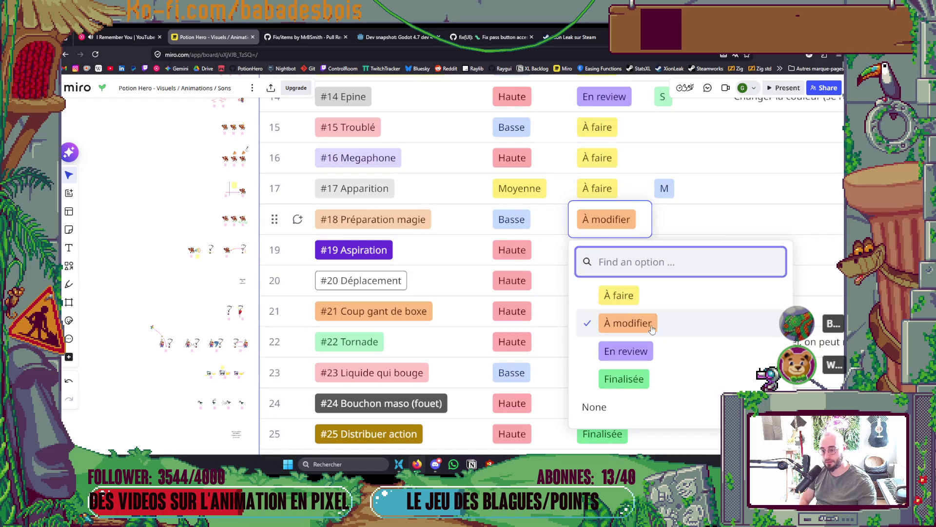
left_click(128, 246)
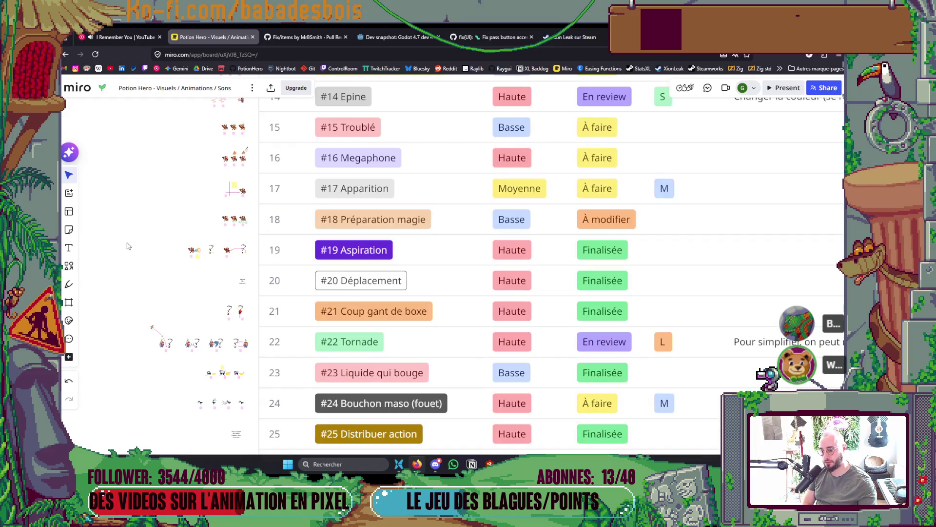
scroll(136, 244, "down", 2)
left_click_drag(140, 241, 170, 241)
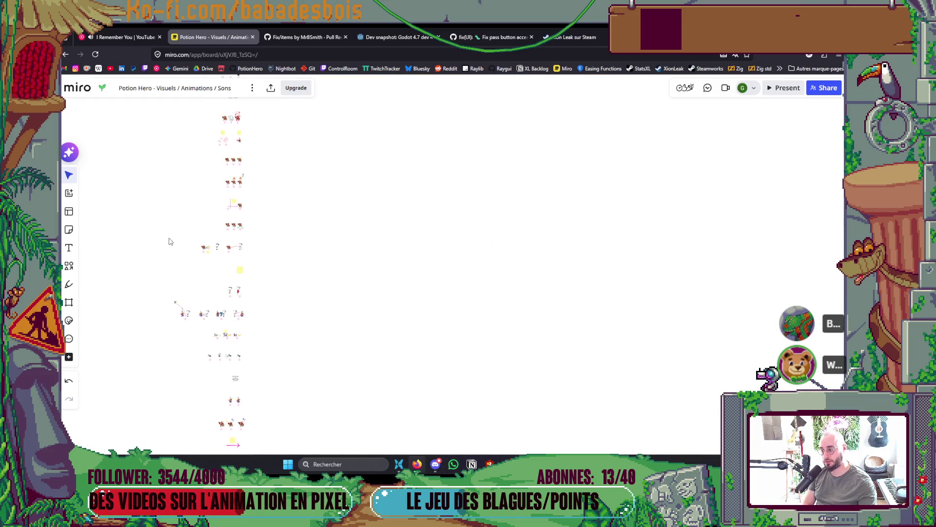
scroll(170, 241, "up", 1)
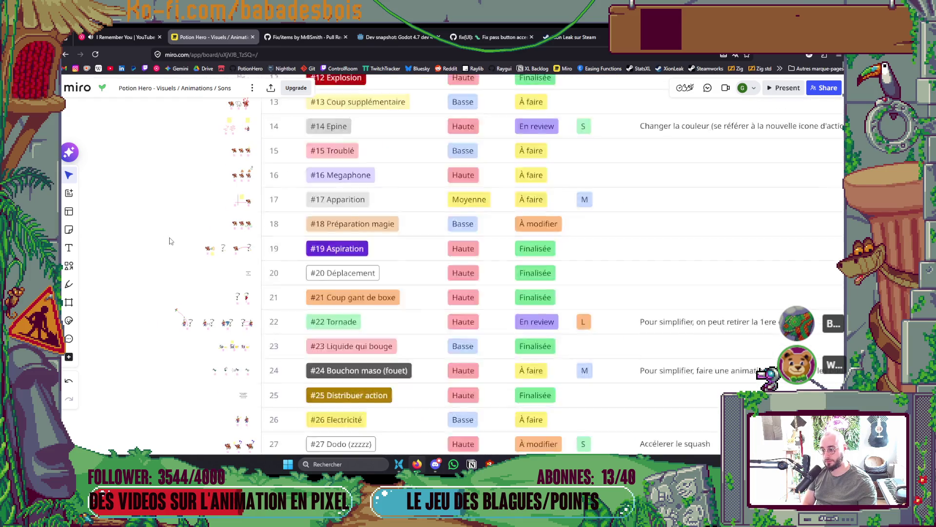
scroll(170, 241, "up", 1)
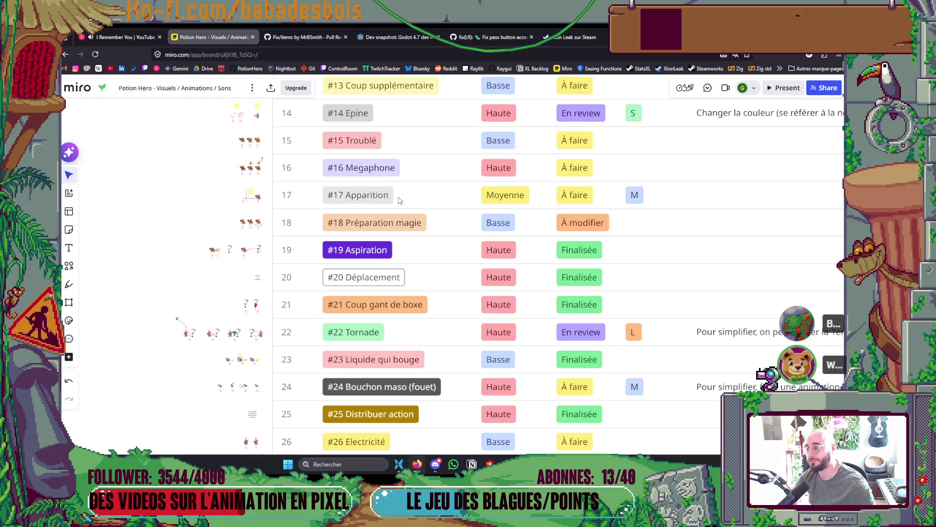
scroll(328, 320, "down", 2)
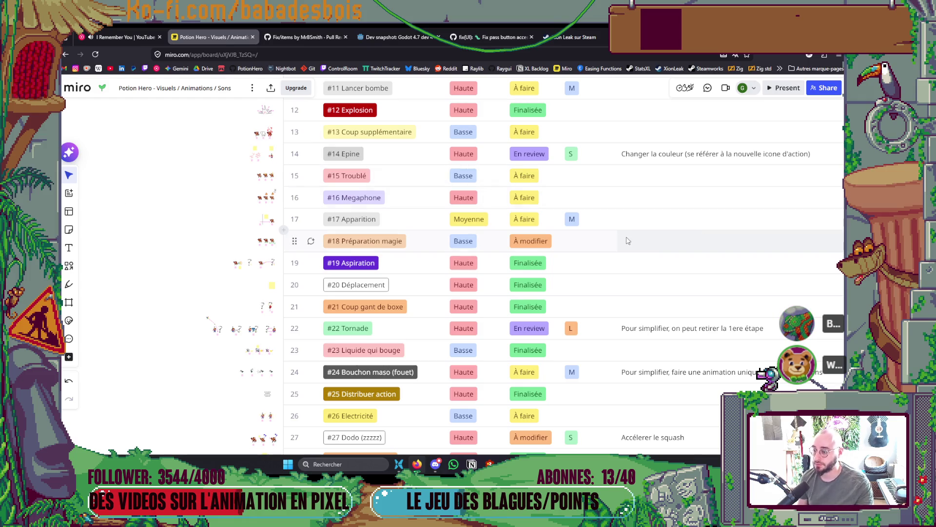
- Note on row #18 to check its animation is linked to all animations in the other table
left_click(593, 243)
left_click(651, 243)
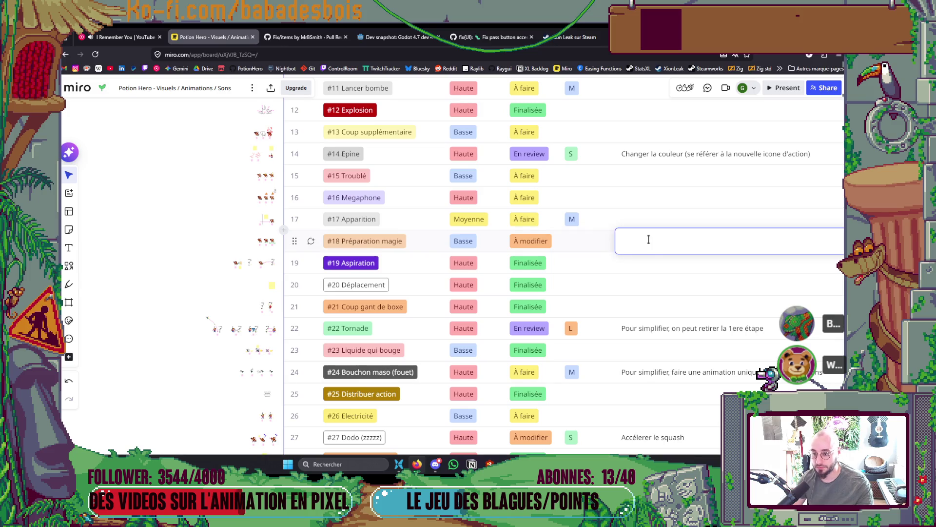
type("Ch")
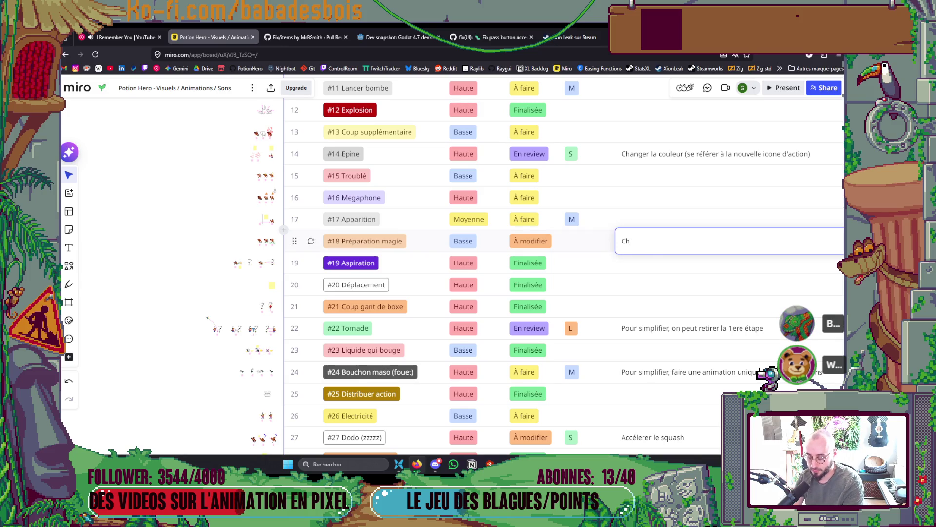
type("ker qu")
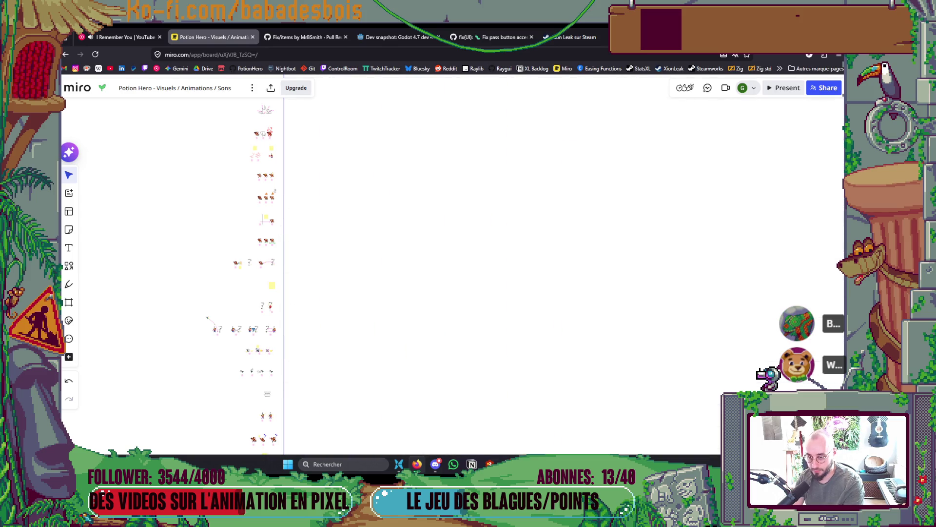
type("e l'anim est bien as")
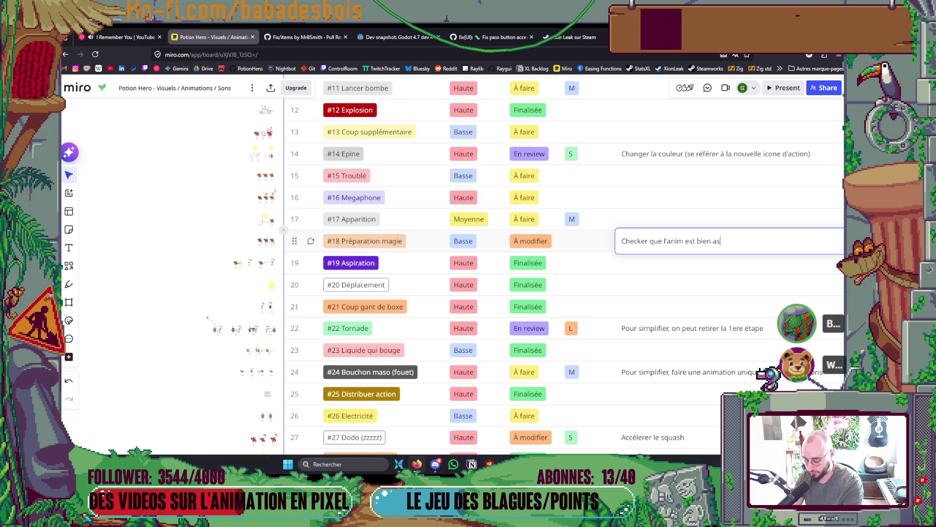
type("t")
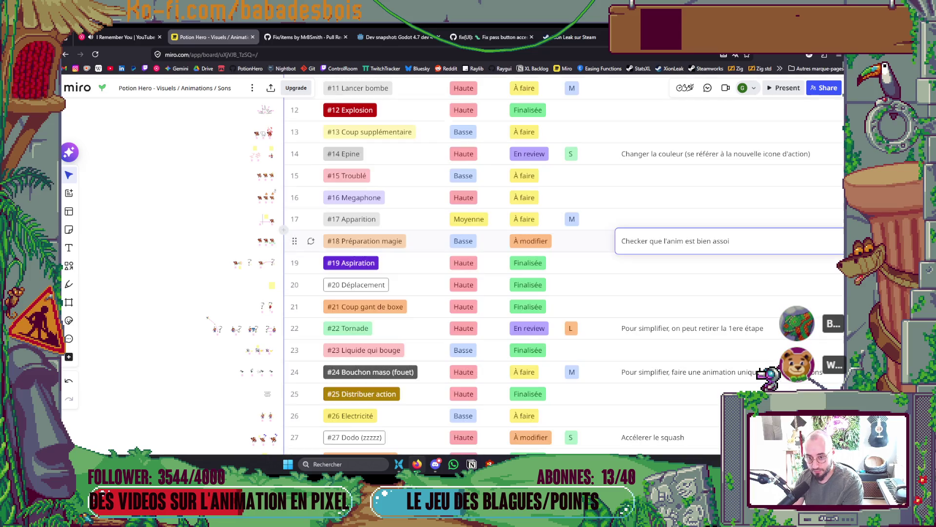
type("és ")
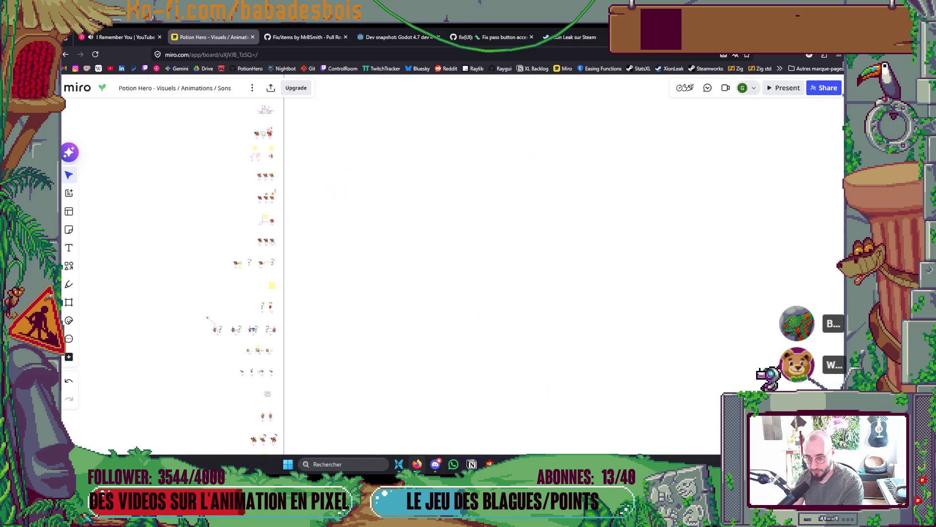
type(" tous les")
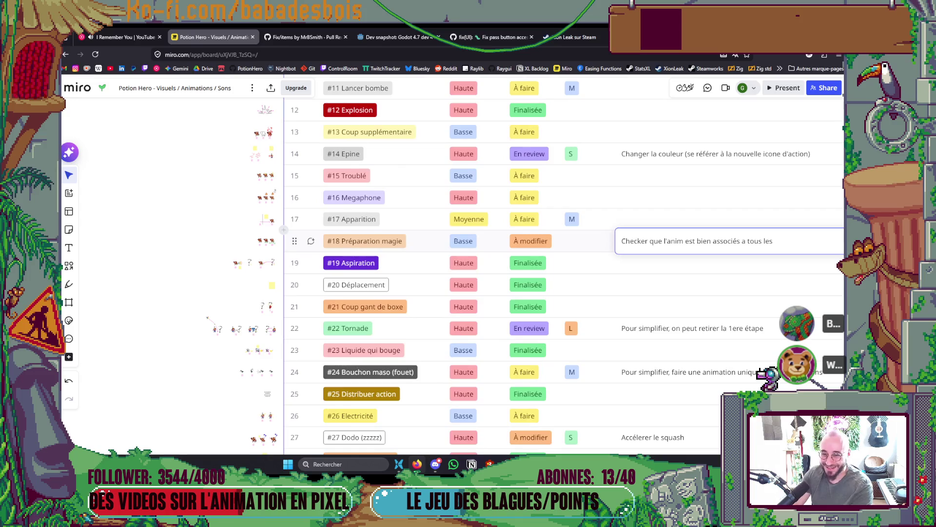
key("BackSpace")
key("BackSpace")
key("BackSpace")
type("tes les animations mentio")
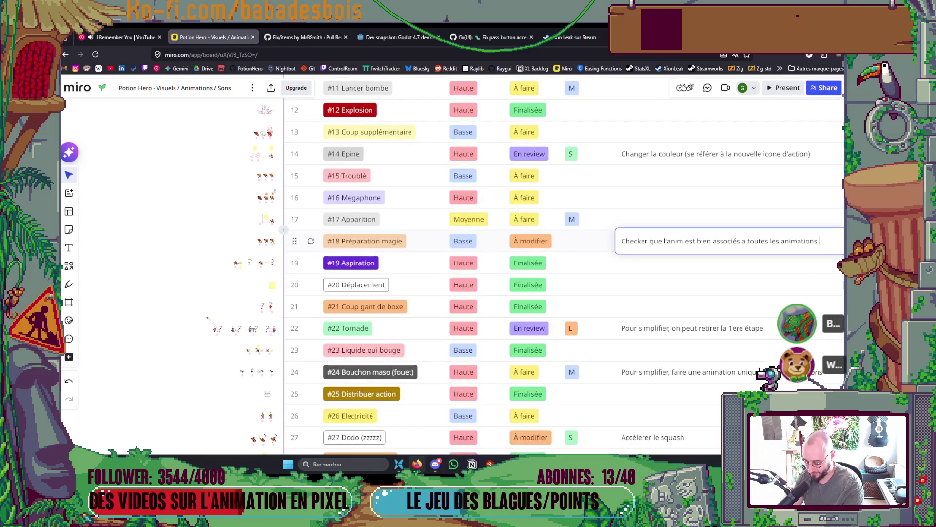
type("nnées")
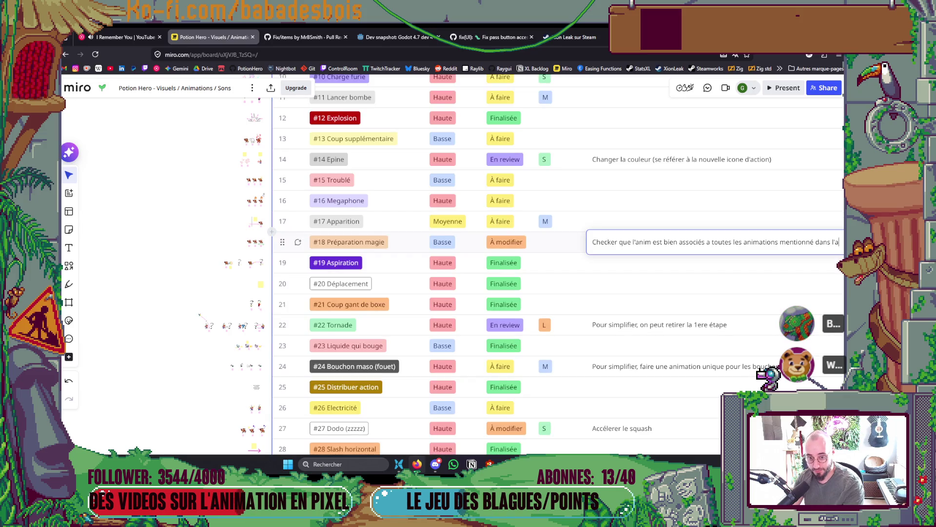
type("tutre tableau")
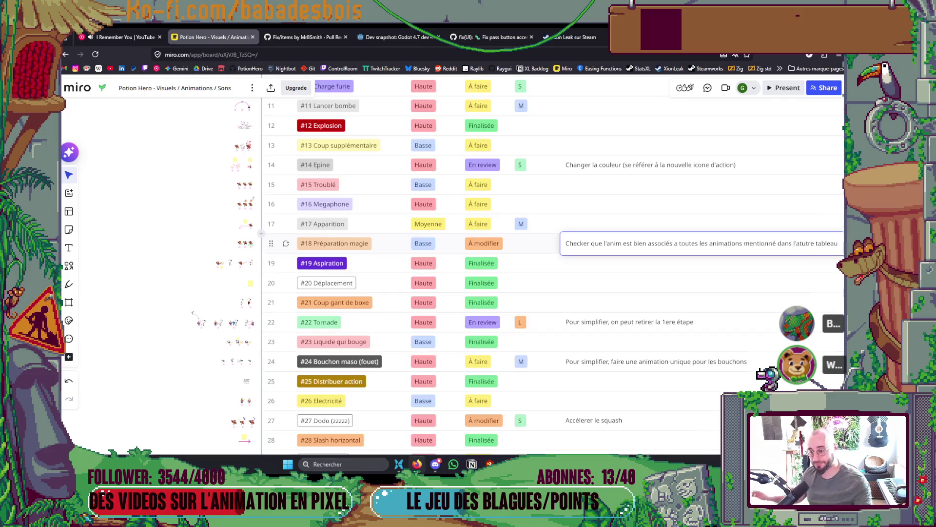
left_click(702, 263)
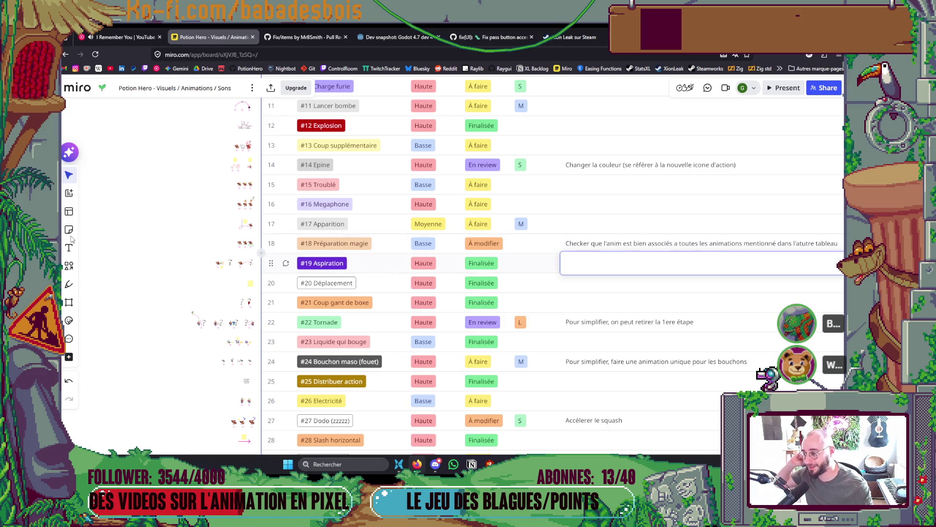
left_click(168, 199)
mouse_move(177, 210)
left_mouse_down()
mouse_move(170, 237)
mouse_move(184, 277)
left_mouse_up()
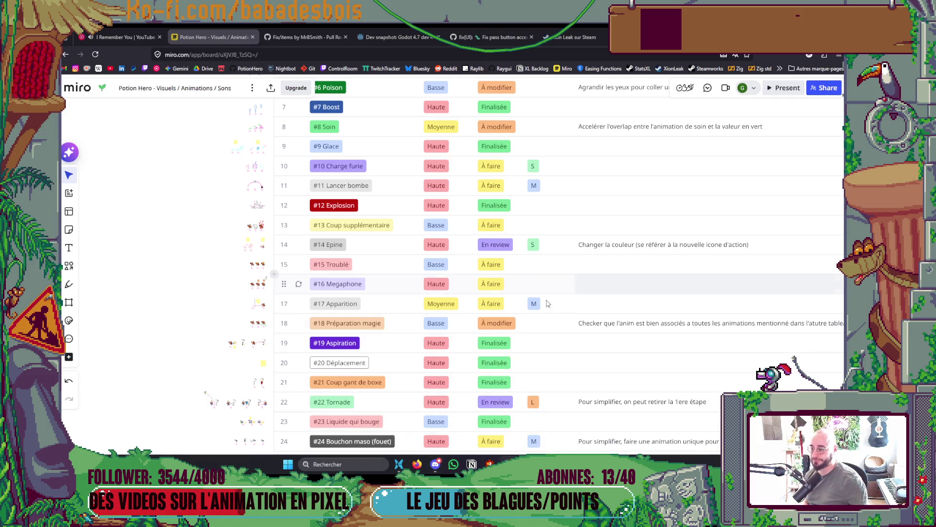
scroll(478, 320, "up", 2)
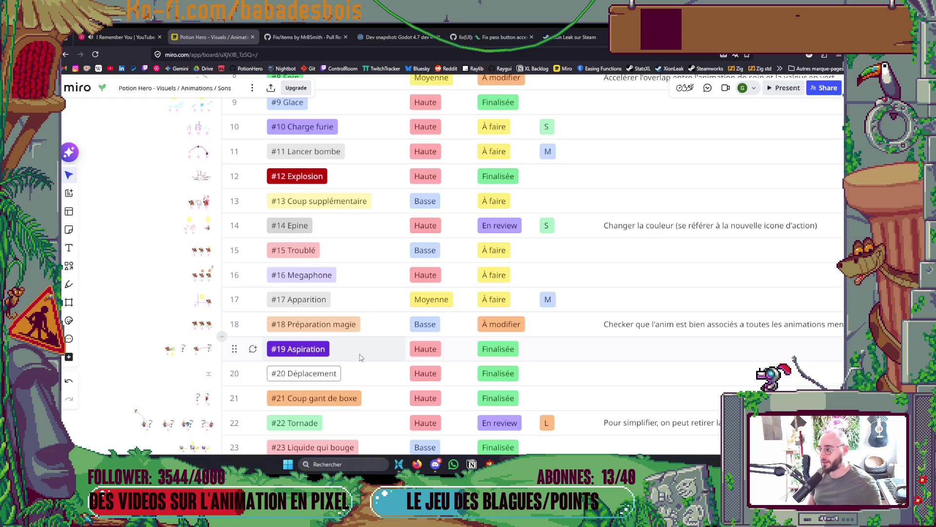
mouse_move(148, 210)
left_mouse_down()
mouse_move(159, 269)
mouse_move(190, 336)
left_mouse_up()
scroll(202, 240, "up", 5)
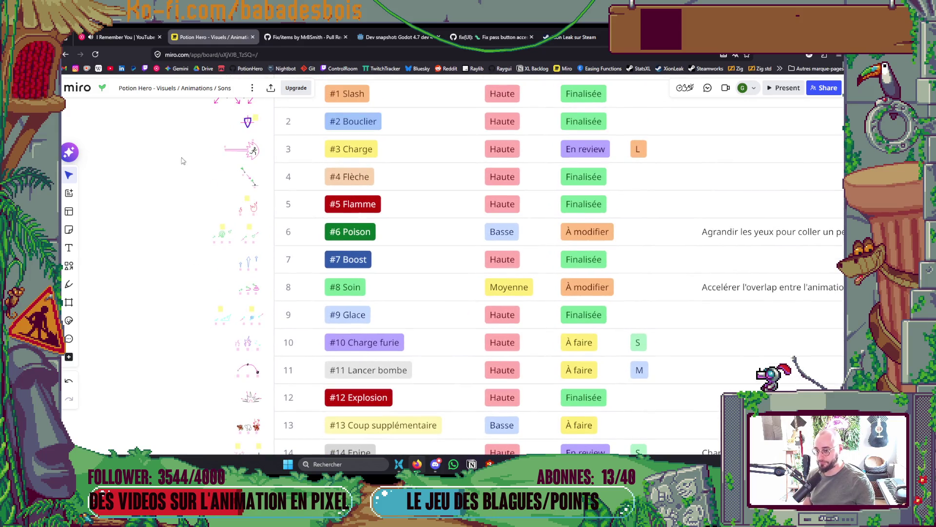
left_click_drag(171, 159, 180, 207)
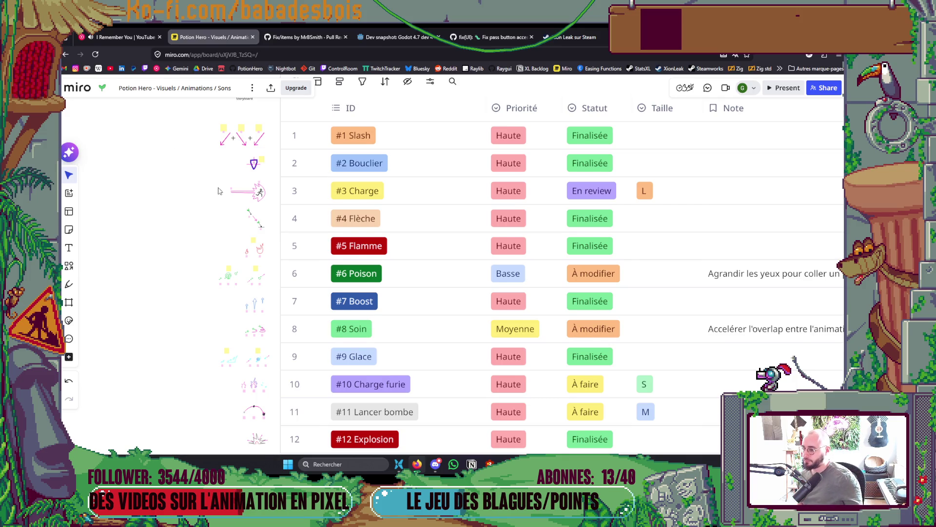
scroll(218, 190, "down", 1)
scroll(209, 205, "down", 7)
scroll(212, 211, "down", 3)
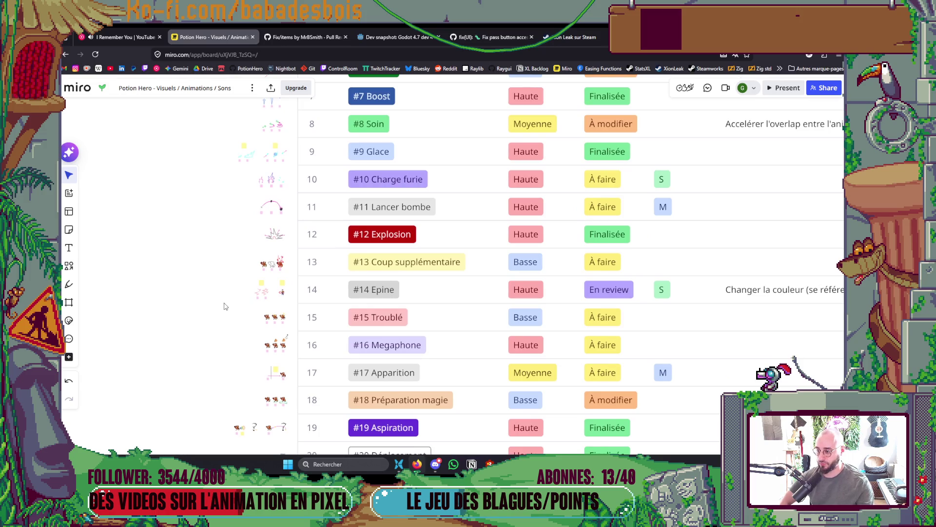
scroll(230, 317, "down", 3)
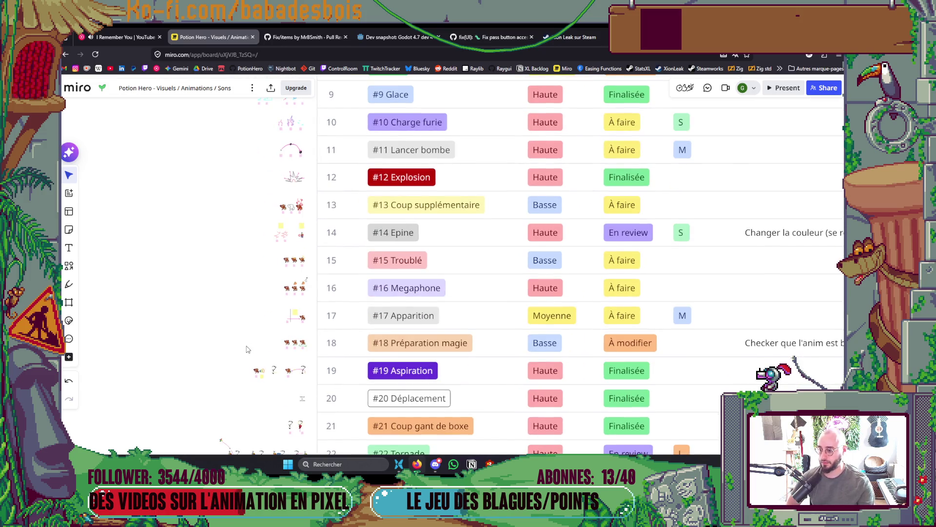
scroll(254, 314, "down", 7)
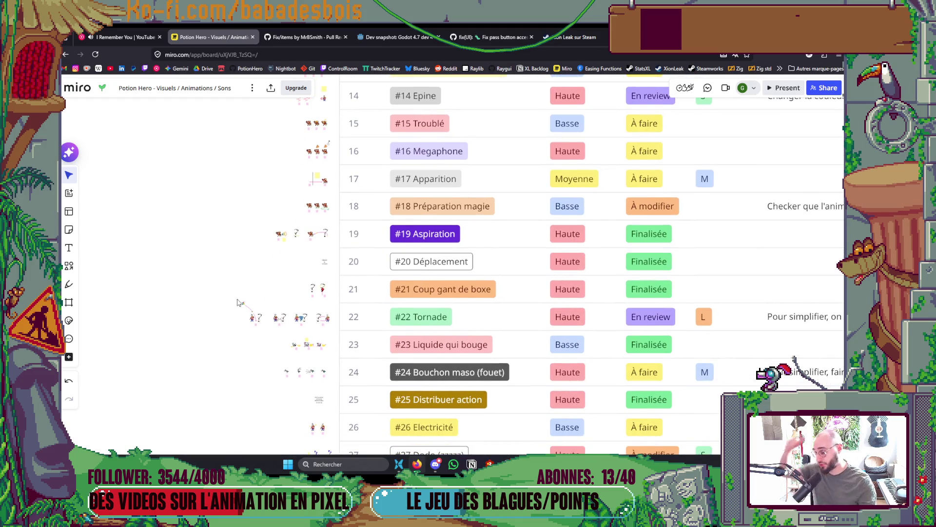
scroll(241, 292, "down", 5)
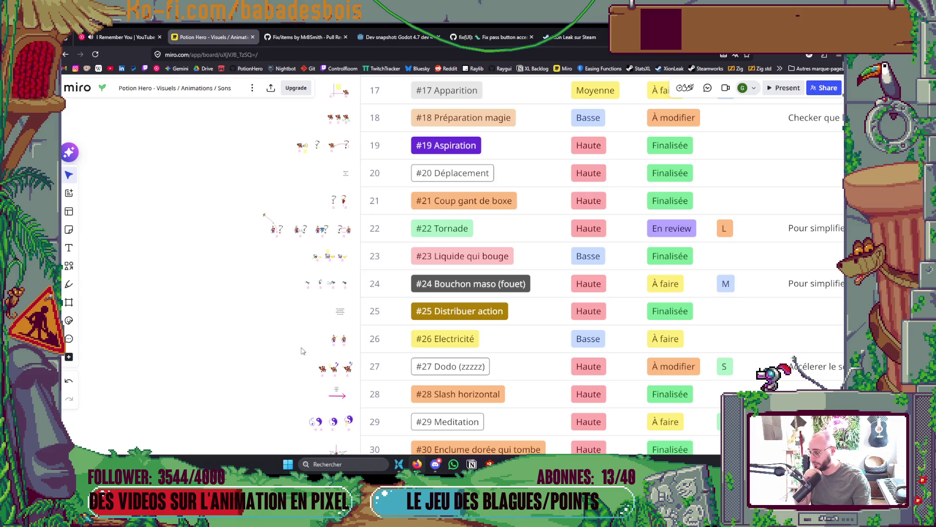
scroll(299, 355, "down", 5)
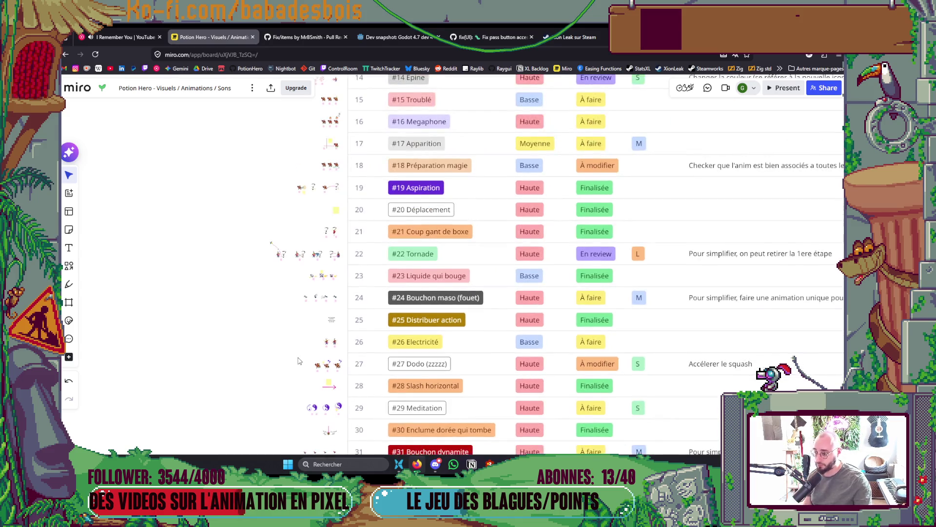
scroll(324, 381, "up", 3)
left_click_drag(324, 382, 328, 213)
scroll(326, 212, "down", 3)
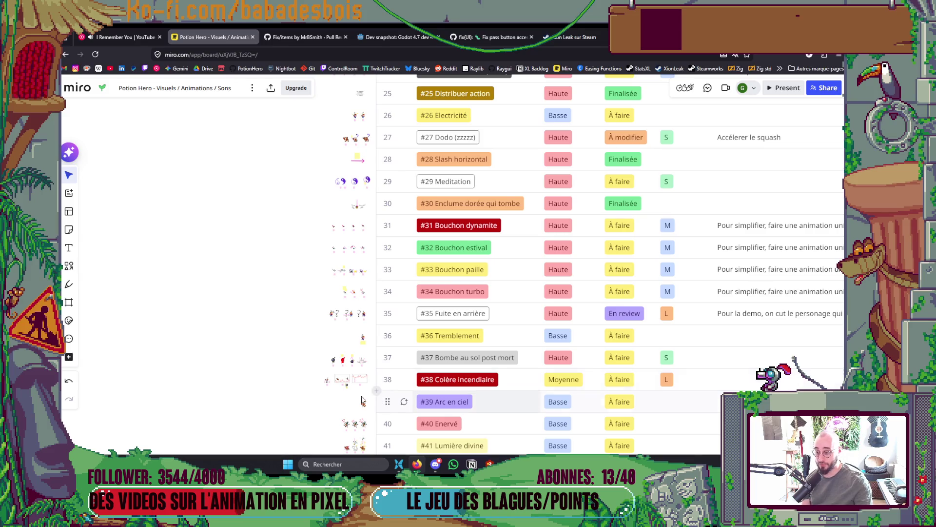
mouse_move(296, 365)
left_mouse_down()
mouse_move(293, 271)
mouse_move(278, 326)
left_mouse_up()
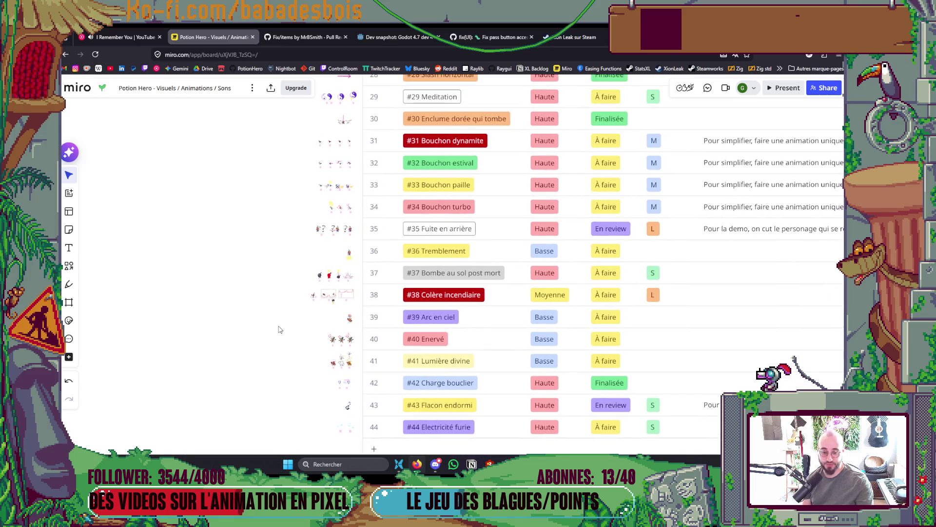
mouse_move(279, 272)
left_mouse_down()
mouse_move(268, 330)
mouse_move(268, 285)
left_mouse_up()
scroll(263, 273, "down", 5)
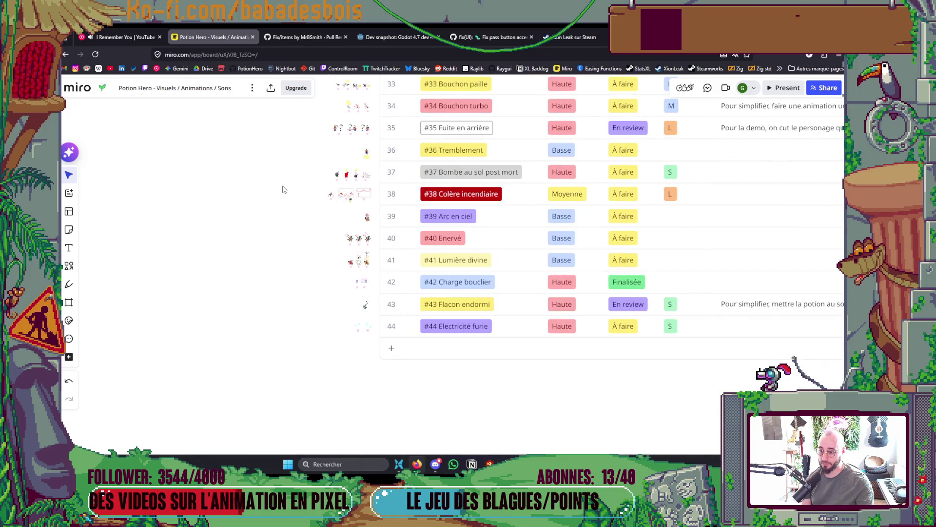
scroll(282, 188, "up", 12)
scroll(236, 338, "up", 4)
scroll(240, 342, "up", 1)
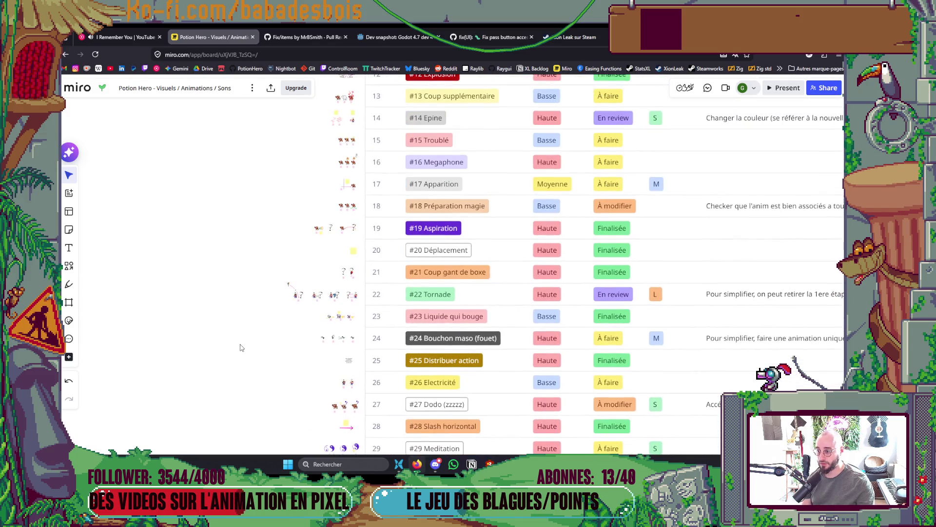
scroll(326, 297, "up", 2)
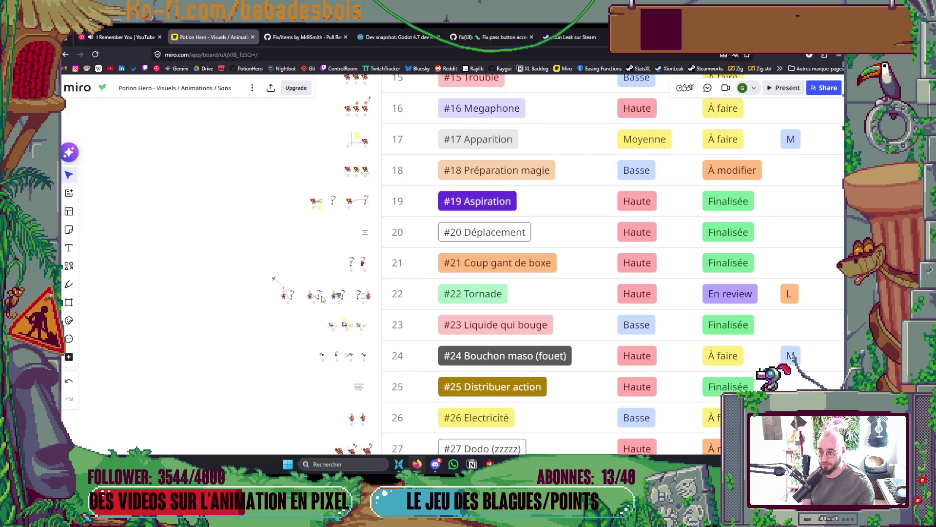
scroll(315, 304, "up", 3)
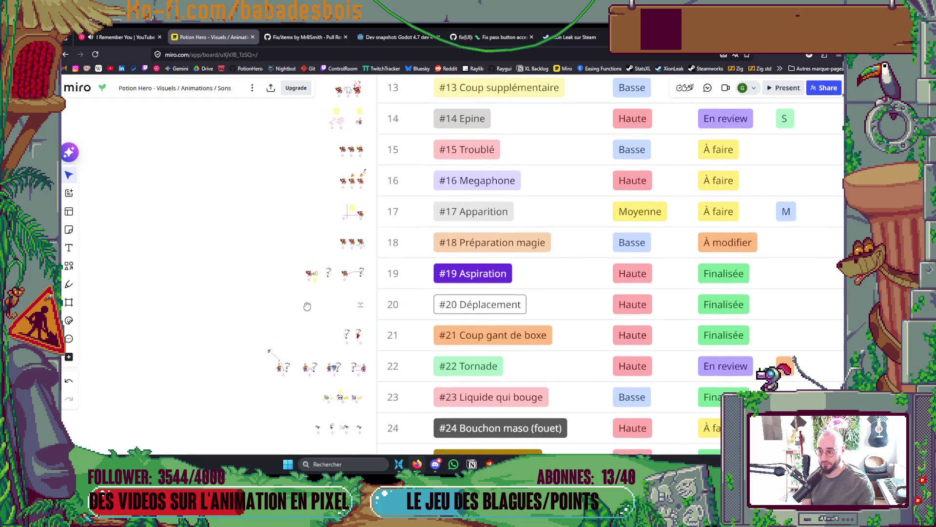
scroll(291, 214, "up", 2)
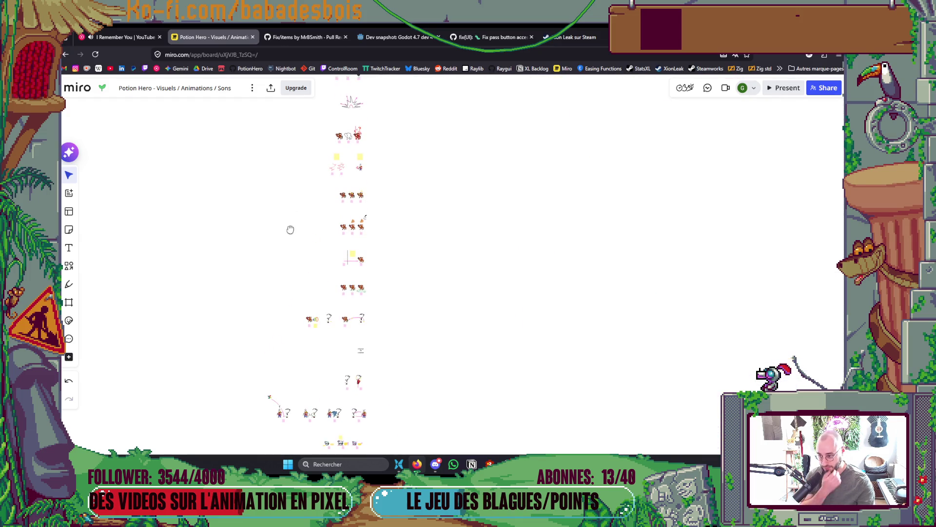
left_click_drag(290, 230, 294, 218)
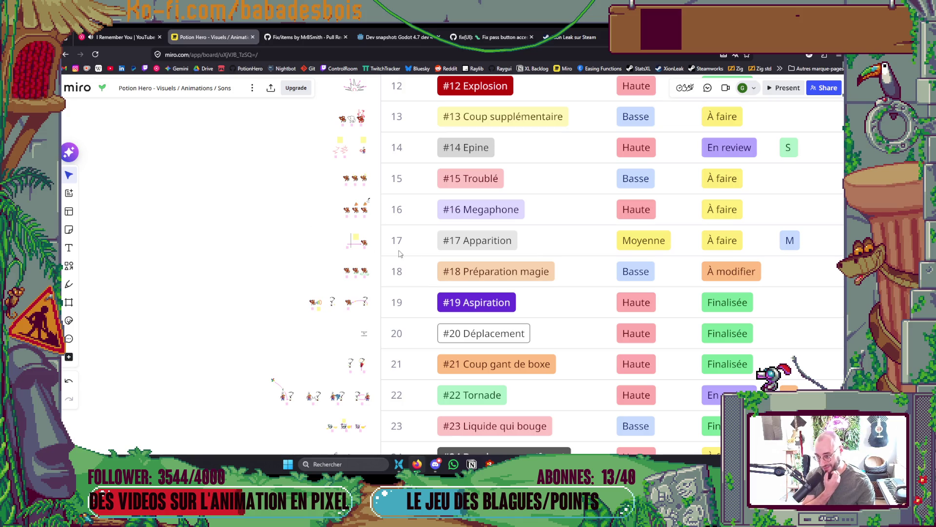
left_click_drag(294, 215, 279, 275)
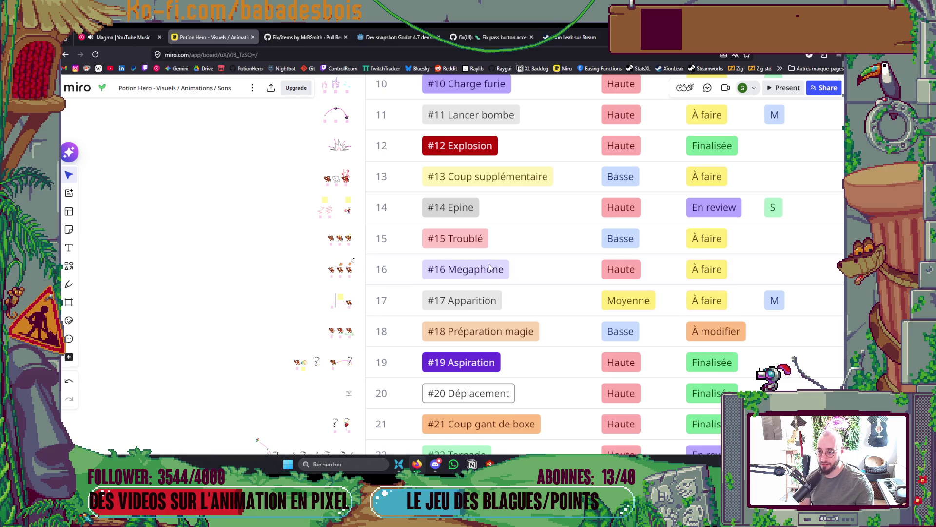
scroll(245, 299, "up", 2)
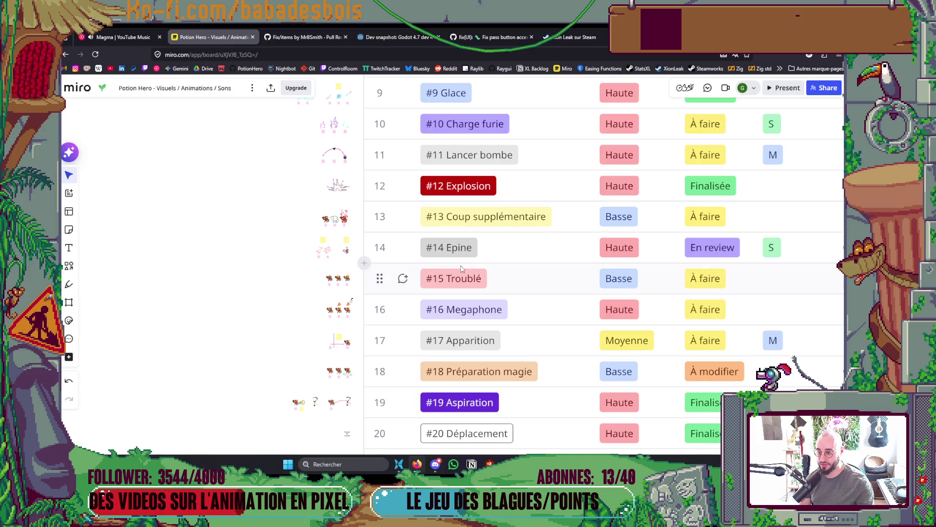
scroll(332, 277, "up", 2)
scroll(331, 280, "up", 2)
scroll(331, 285, "down", 3)
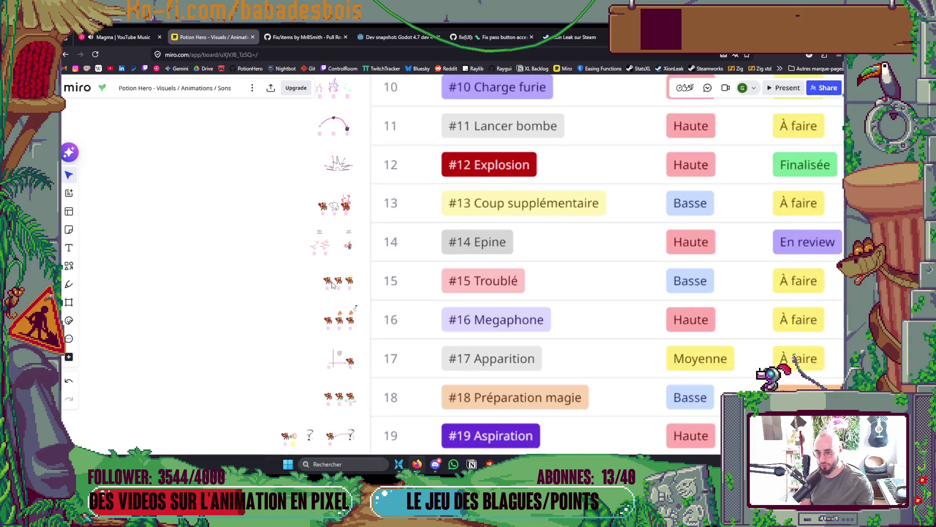
left_click_drag(332, 284, 318, 314)
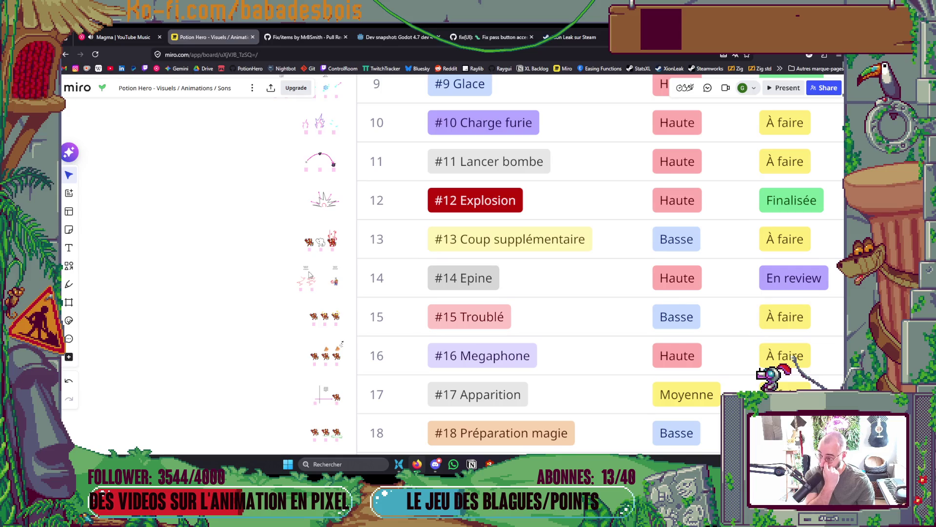
left_click_drag(286, 267, 280, 295)
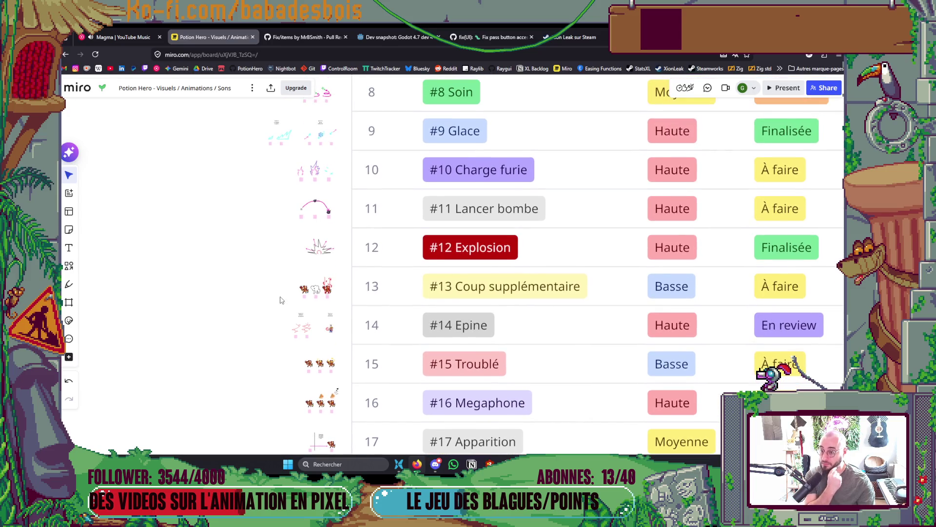
scroll(490, 251, "down", 2)
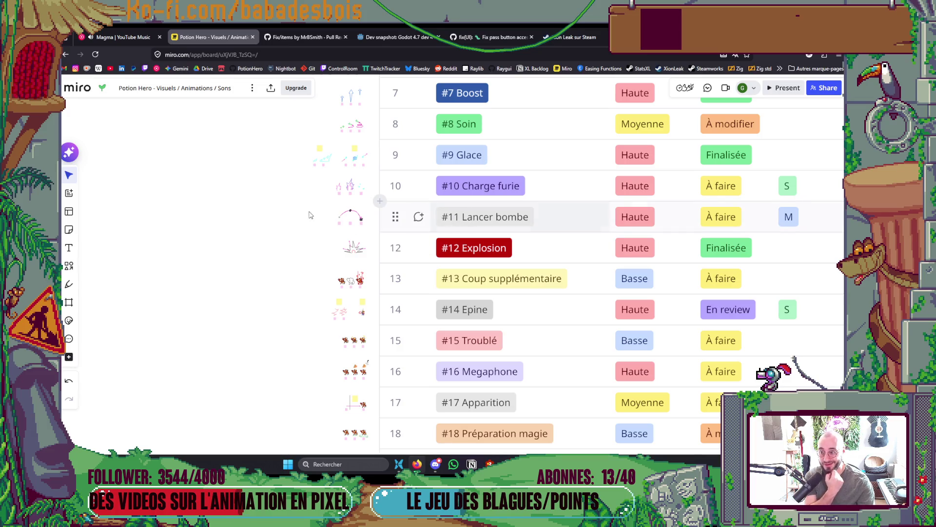
scroll(281, 241, "up", 2)
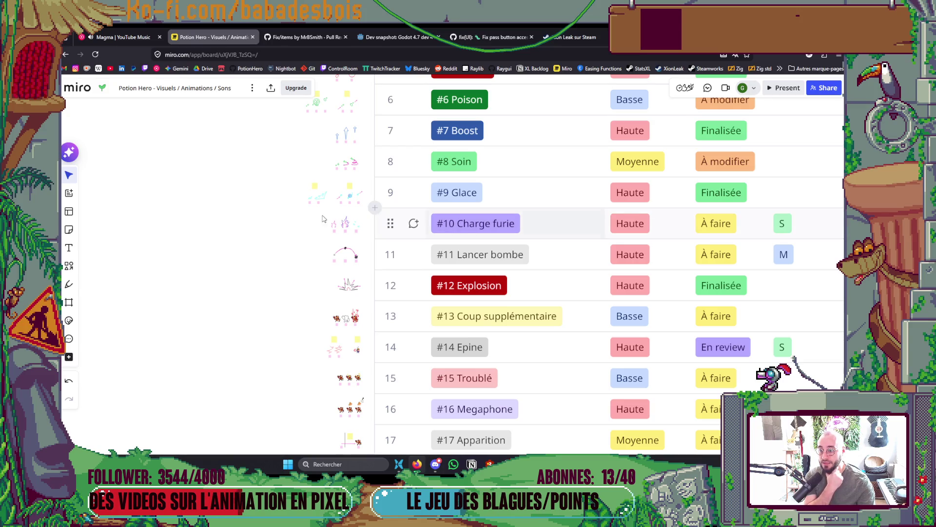
scroll(307, 257, "up", 2)
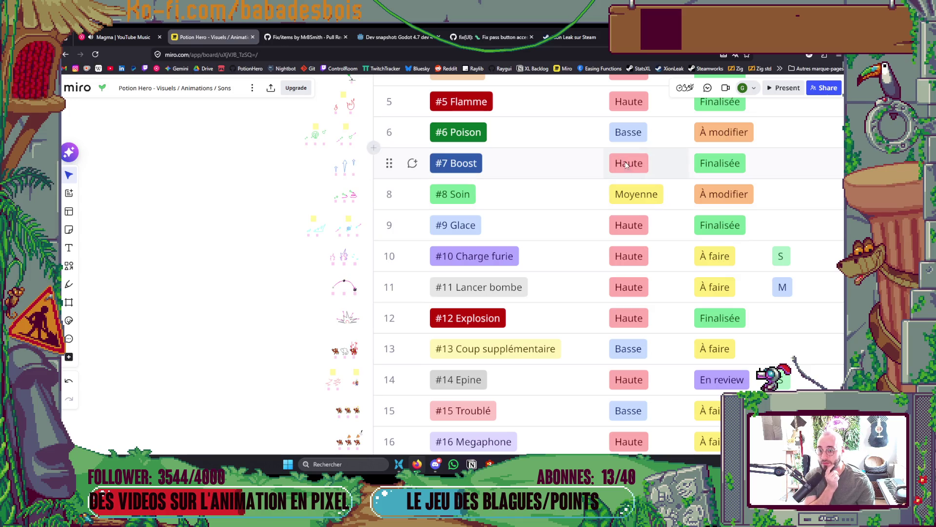
scroll(299, 232, "up", 1)
scroll(299, 231, "up", 4)
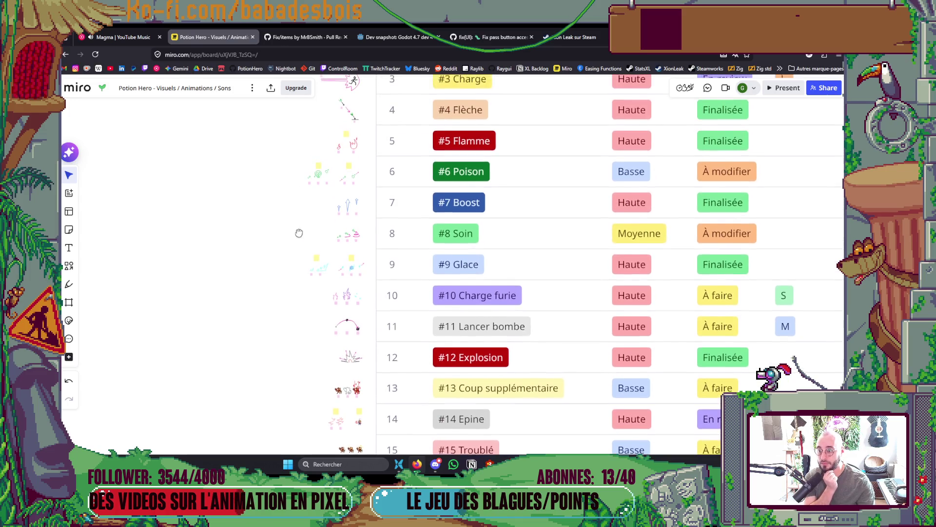
scroll(290, 292, "up", 3)
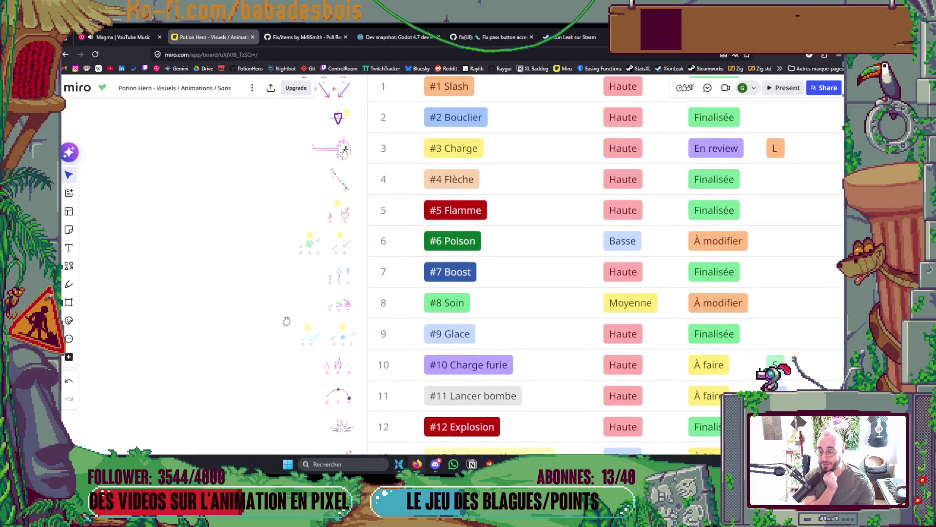
scroll(281, 239, "down", 20)
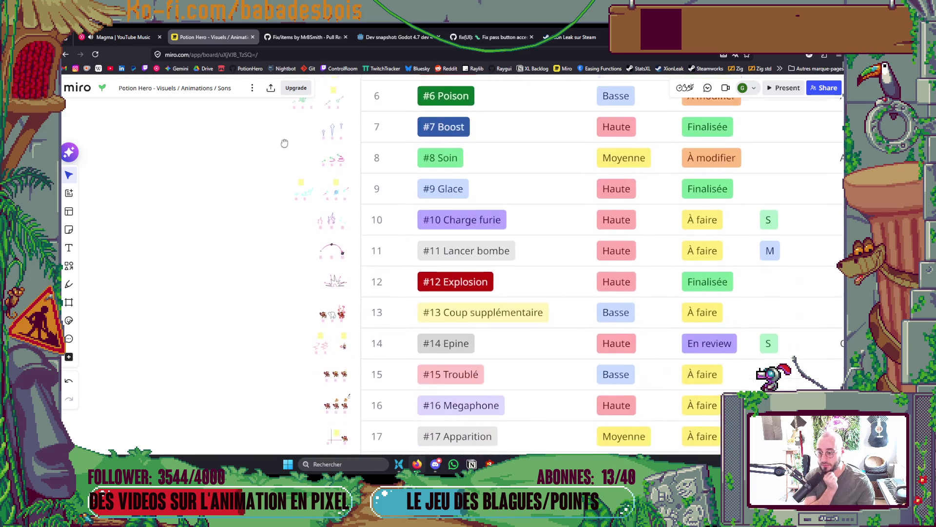
- Pan the animation table down from rows 16–27 to its last row, #44
left_click_drag(274, 331, 275, 232)
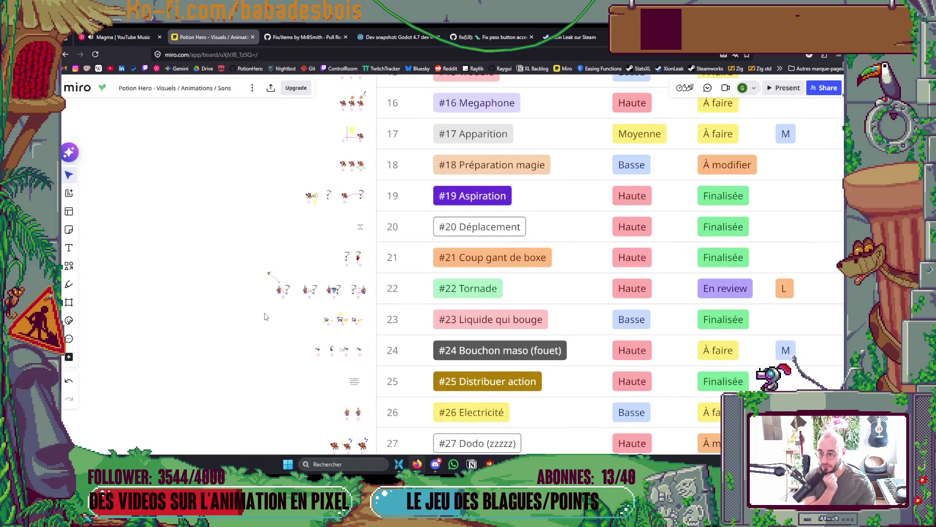
left_click_drag(265, 317, 267, 260)
left_click_drag(271, 319, 272, 284)
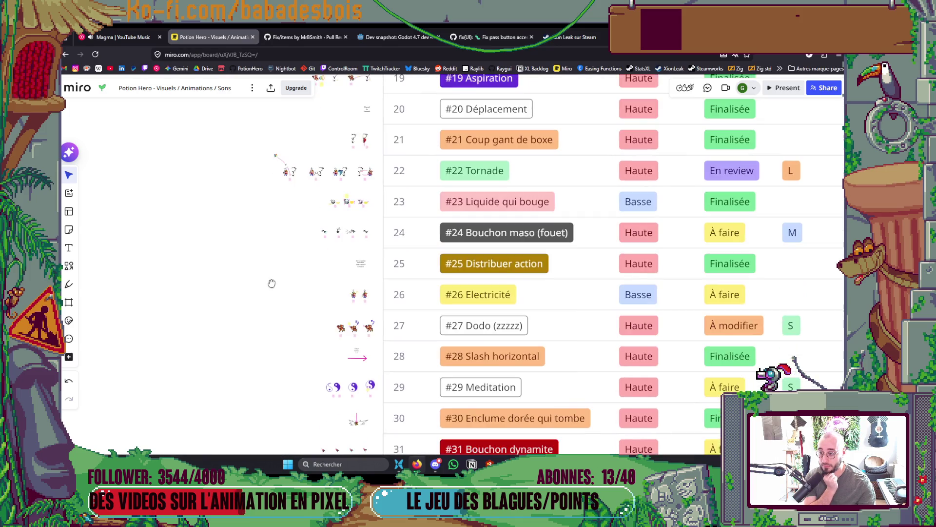
left_click_drag(280, 347, 278, 267)
left_click_drag(283, 334, 283, 269)
left_click_drag(285, 375, 289, 297)
left_click_drag(280, 347, 283, 298)
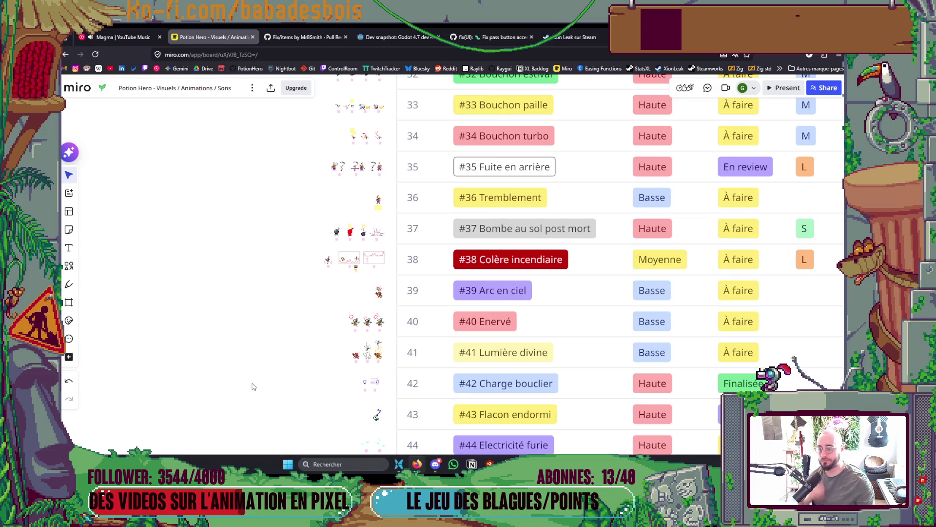
left_click_drag(288, 342, 293, 307)
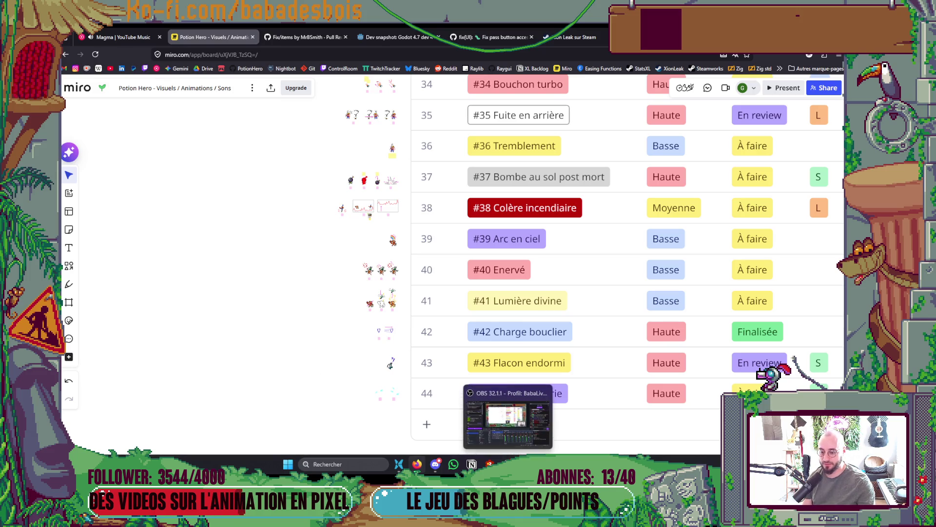
- Bring up the Notion Backlog board, then return to the browser and its Twitch tab
mouse_move(562, 464)
left_click(562, 422)
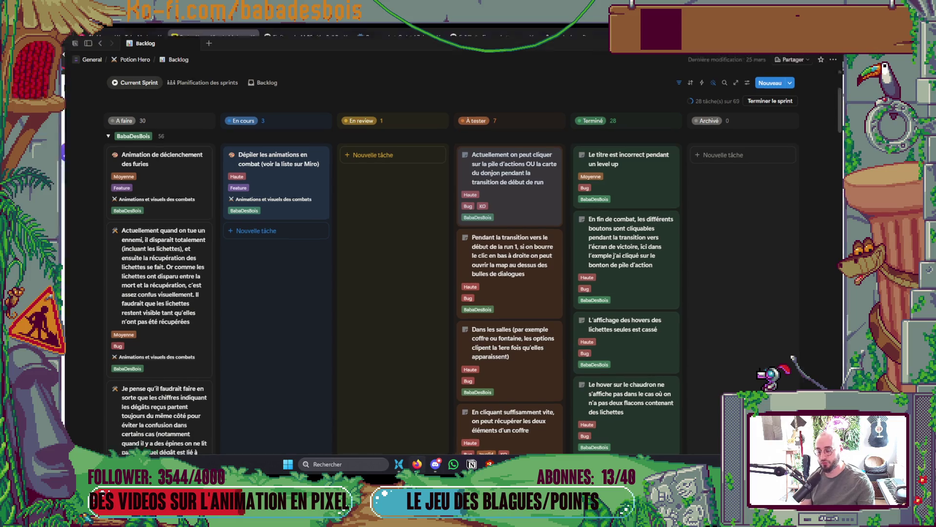
key("alt+Tab")
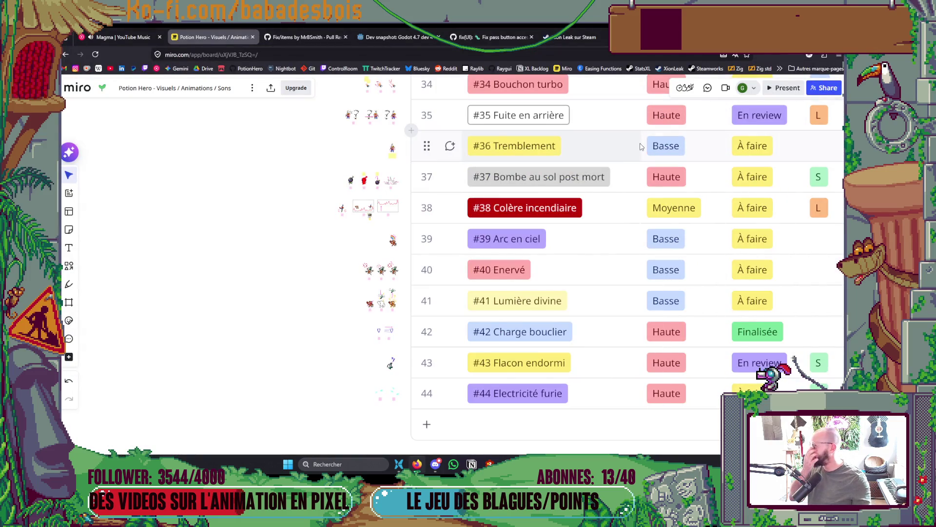
key("ctrl+9")
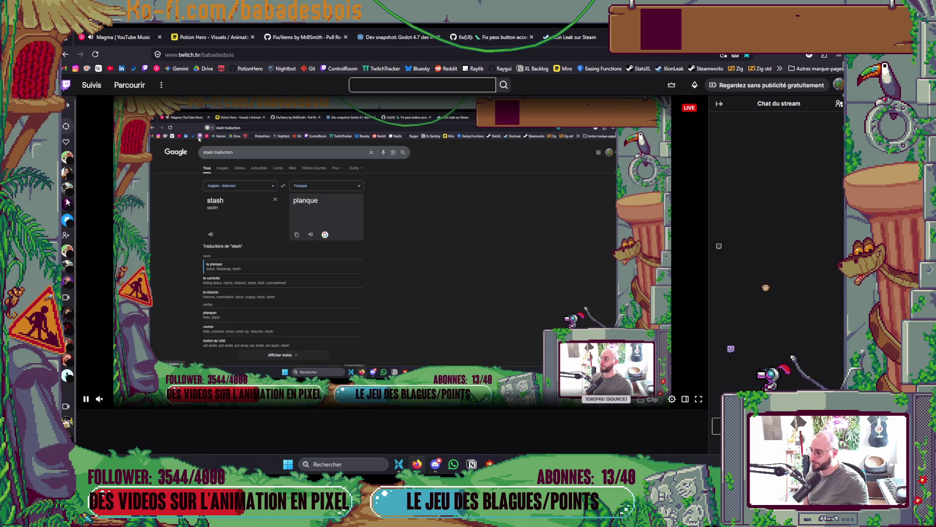
- Open a followed game-dev streamer's live channel from the Twitch sidebar, then switch to another channel
mouse_move(65, 180)
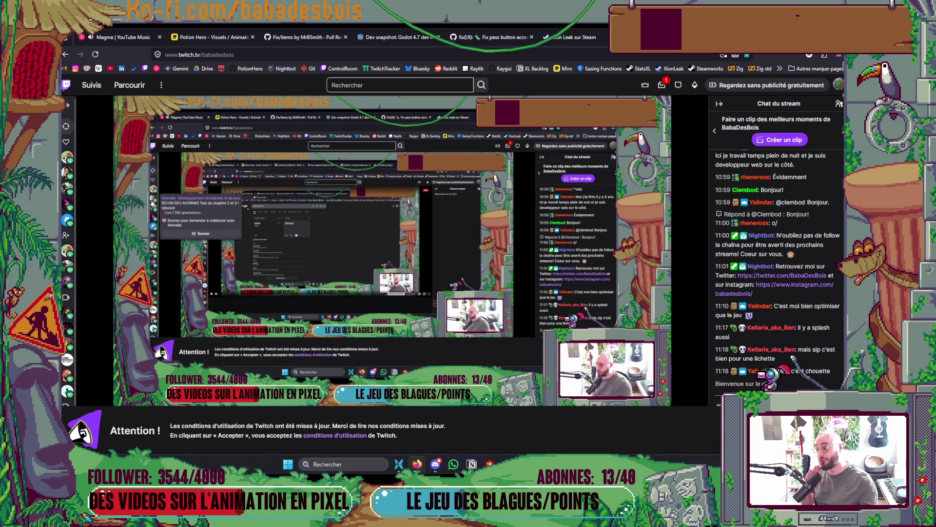
left_click(63, 179)
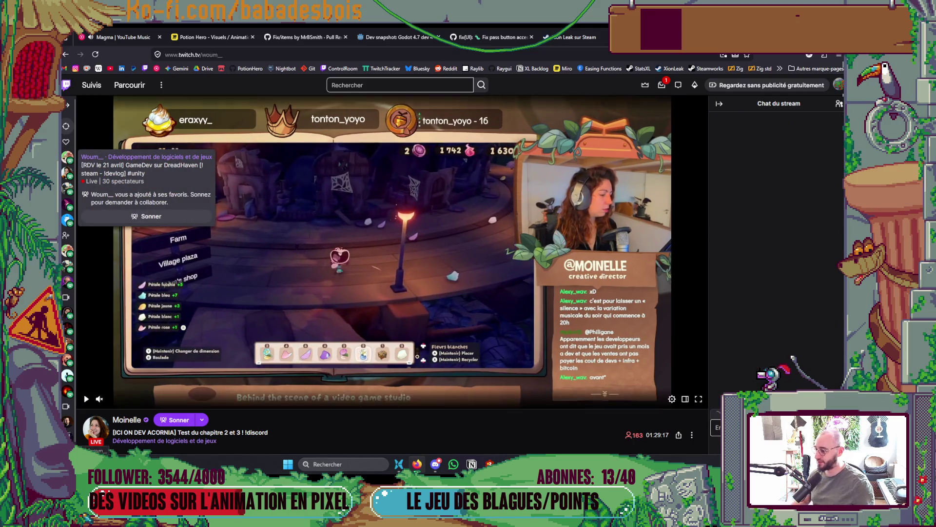
left_click(67, 159)
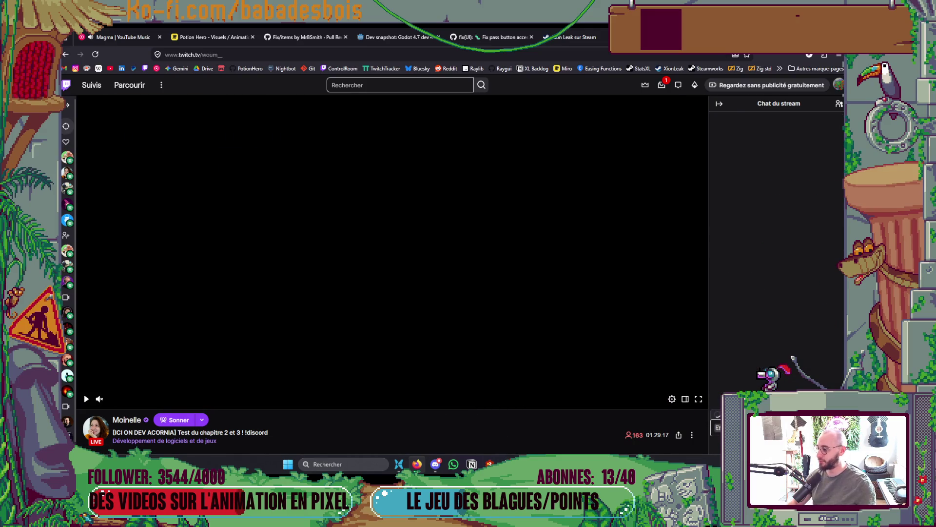